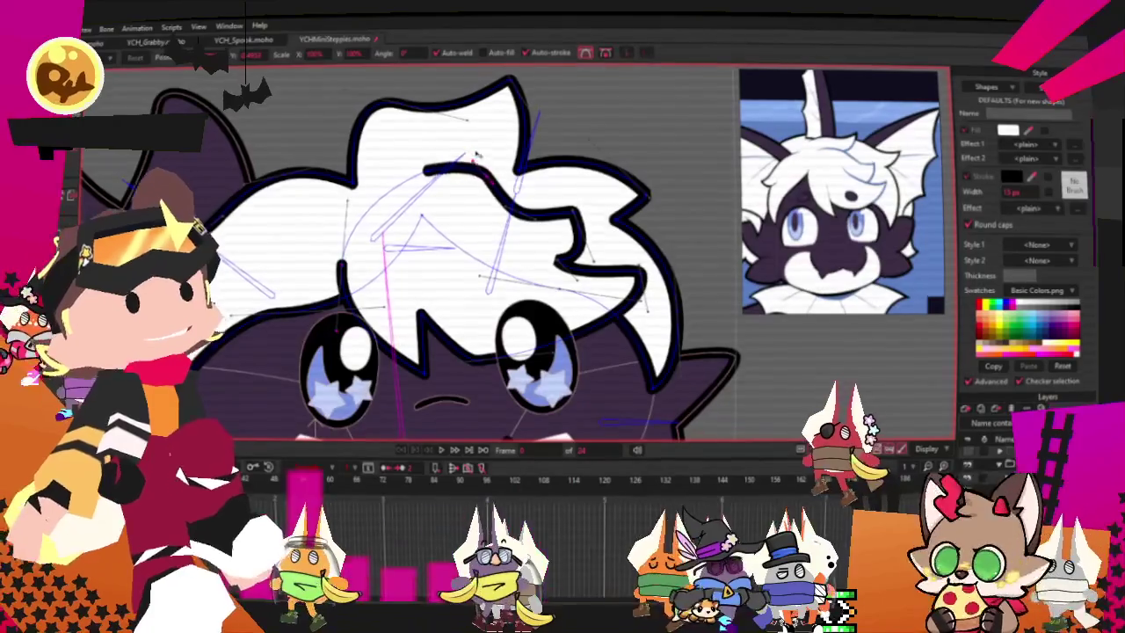
- Zoom into the face and pull the end of the dark inner hair curve down-left
scroll(473, 162, up, 2)
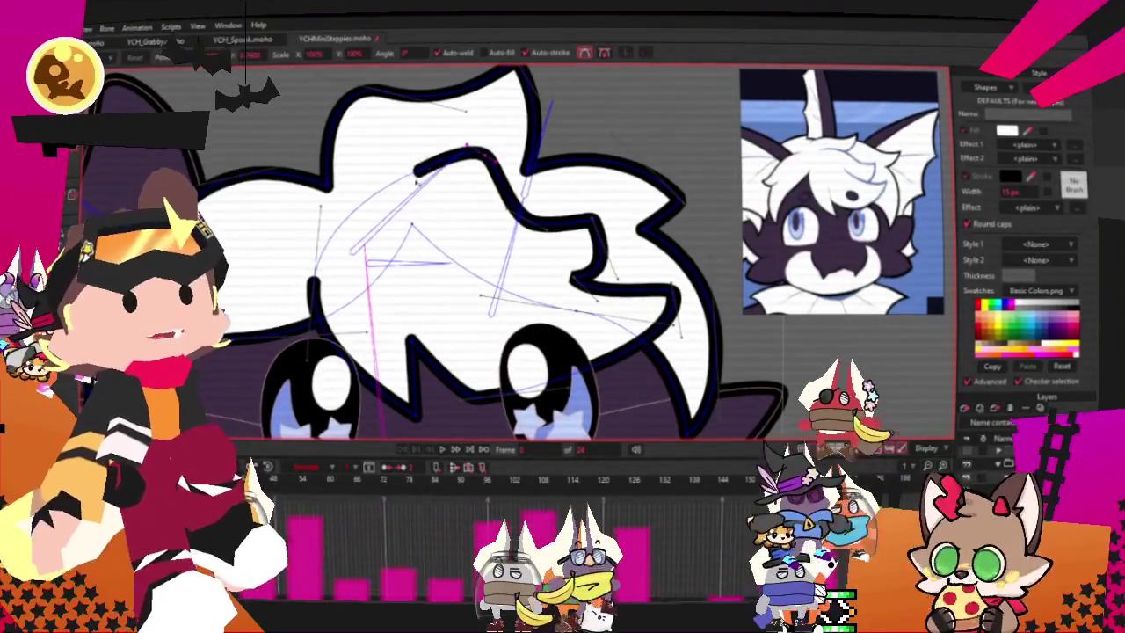
drag(413, 171, 400, 193)
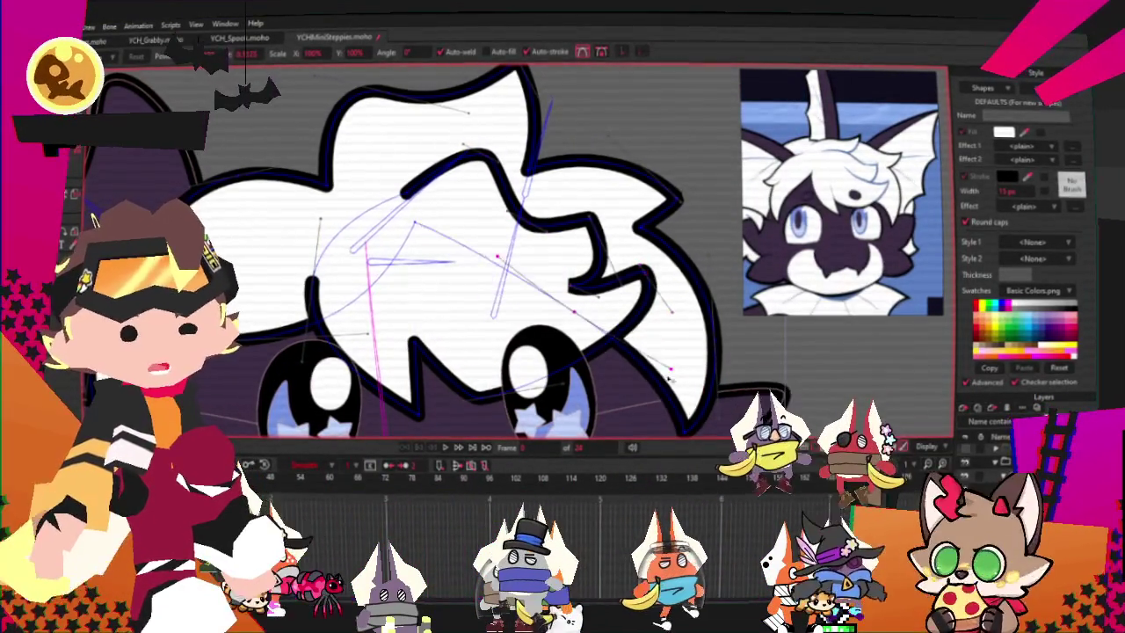
scroll(668, 352, up, 1)
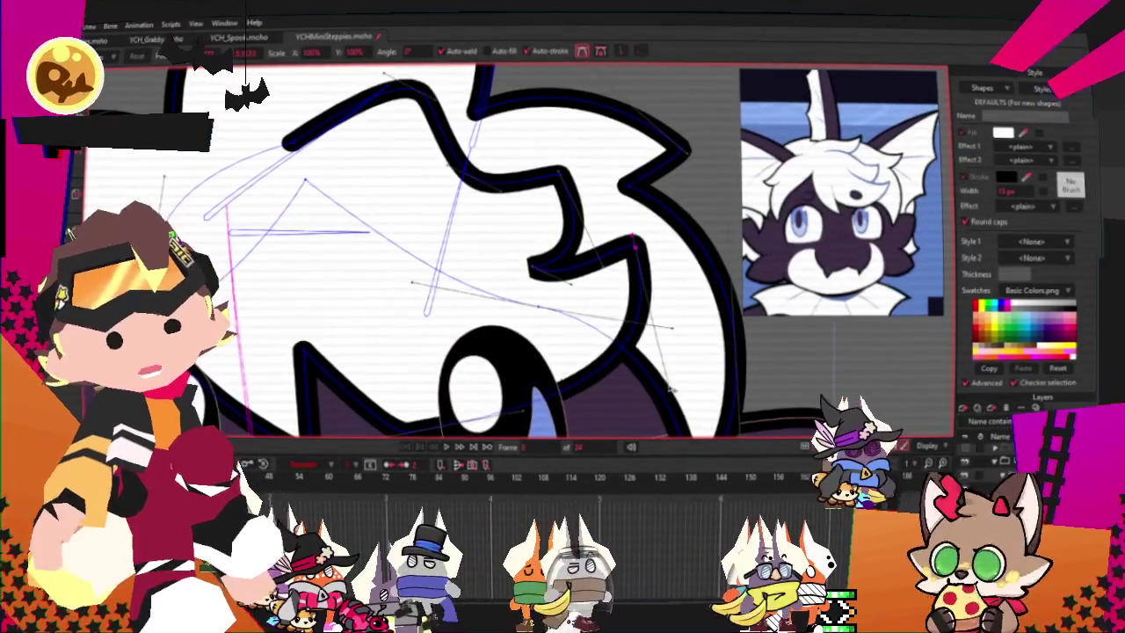
scroll(669, 364, down, 2)
scroll(615, 343, down, 2)
scroll(545, 308, up, 1)
scroll(497, 283, down, 1)
scroll(498, 283, up, 2)
scroll(497, 283, up, 1)
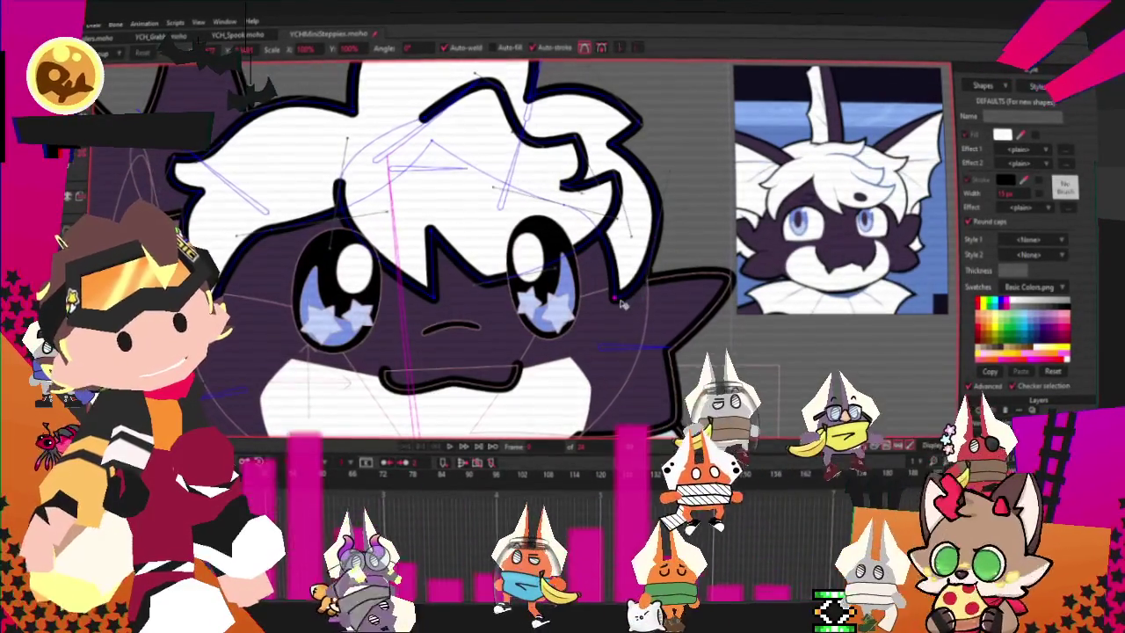
scroll(615, 283, down, 2)
scroll(545, 228, down, 2)
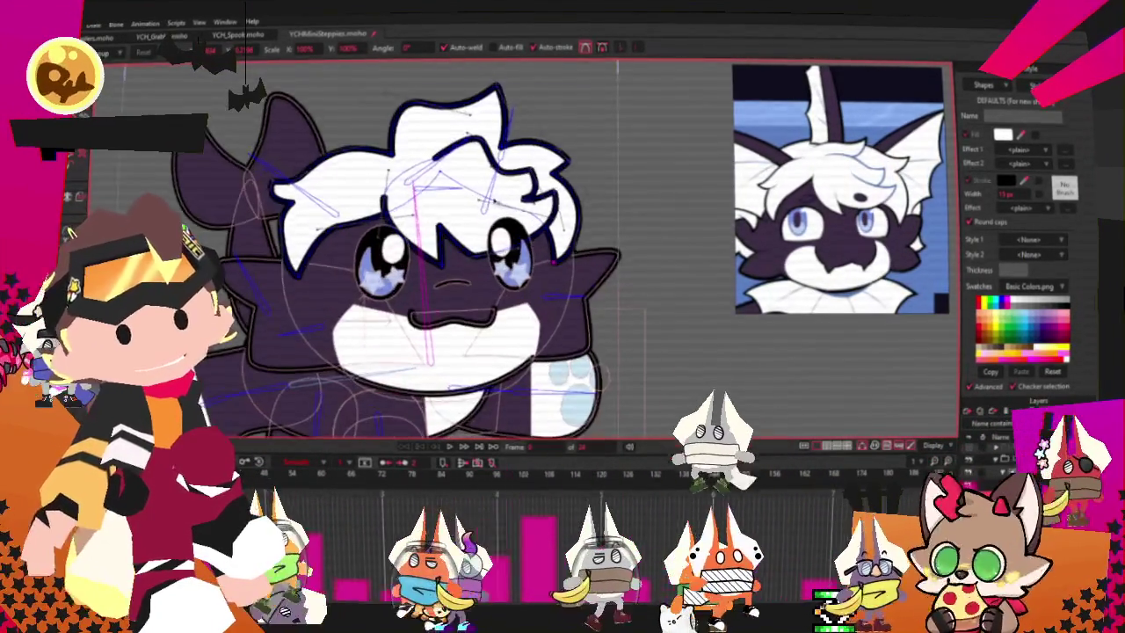
scroll(475, 168, up, 2)
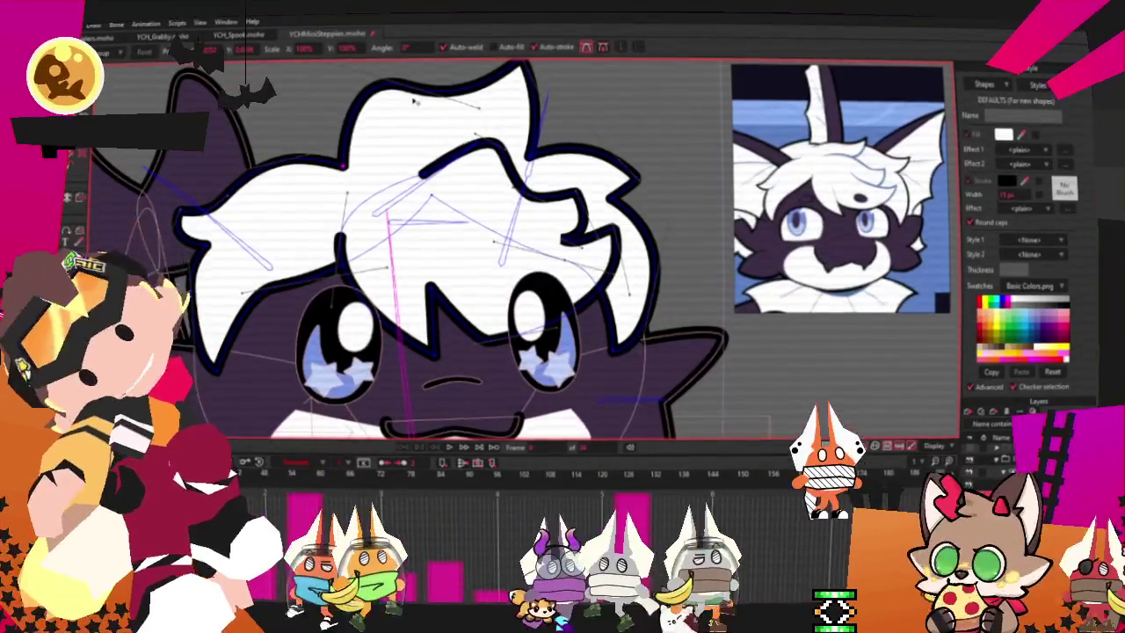
scroll(446, 125, down, 1)
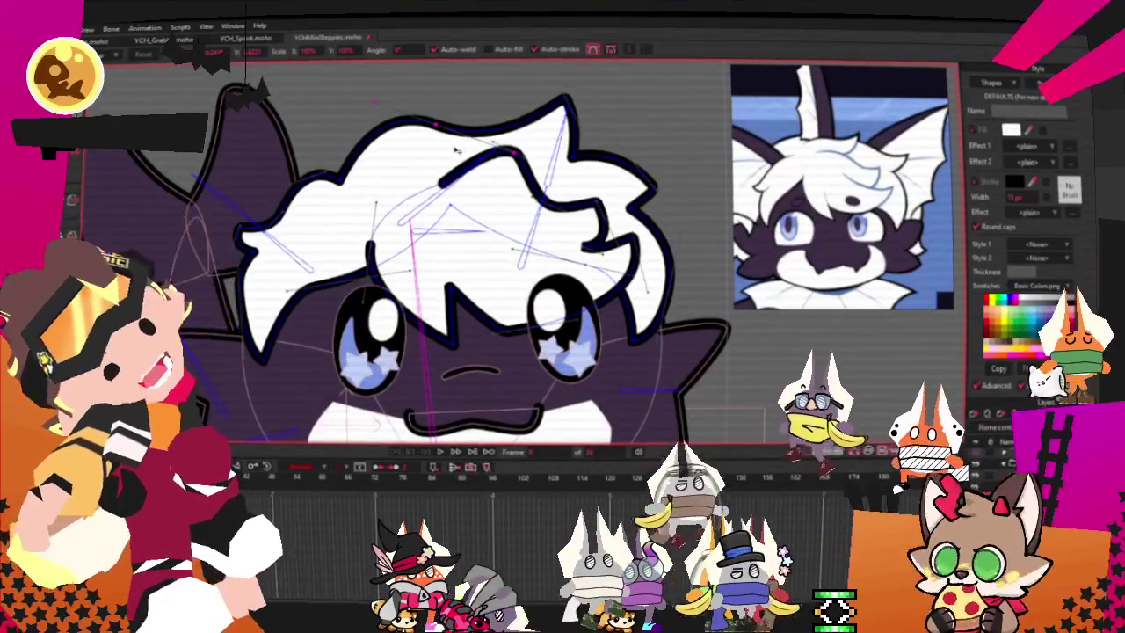
scroll(463, 127, down, 3)
- Draw a white rectangle covering the left ear and send it behind the body
scroll(359, 133, up, 3)
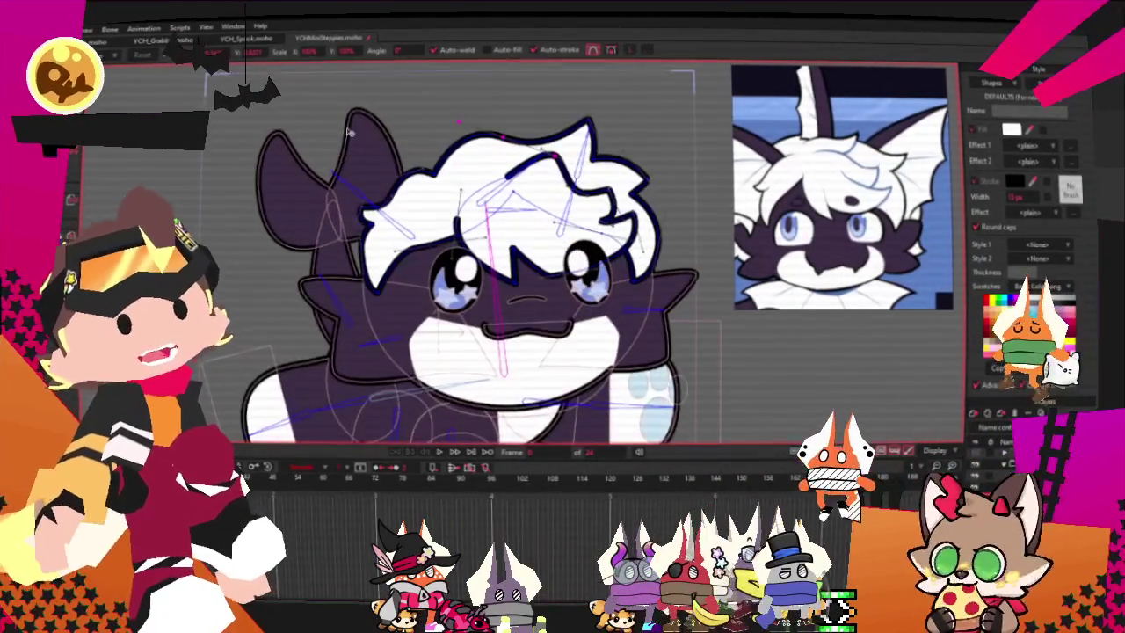
key(r)
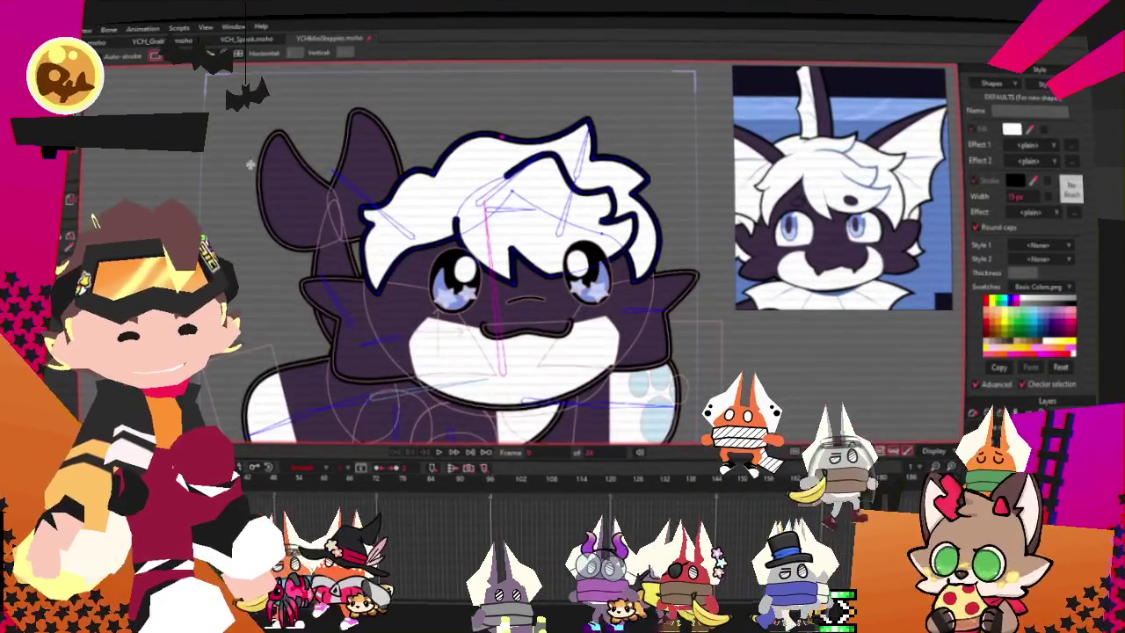
drag(242, 163, 412, 325)
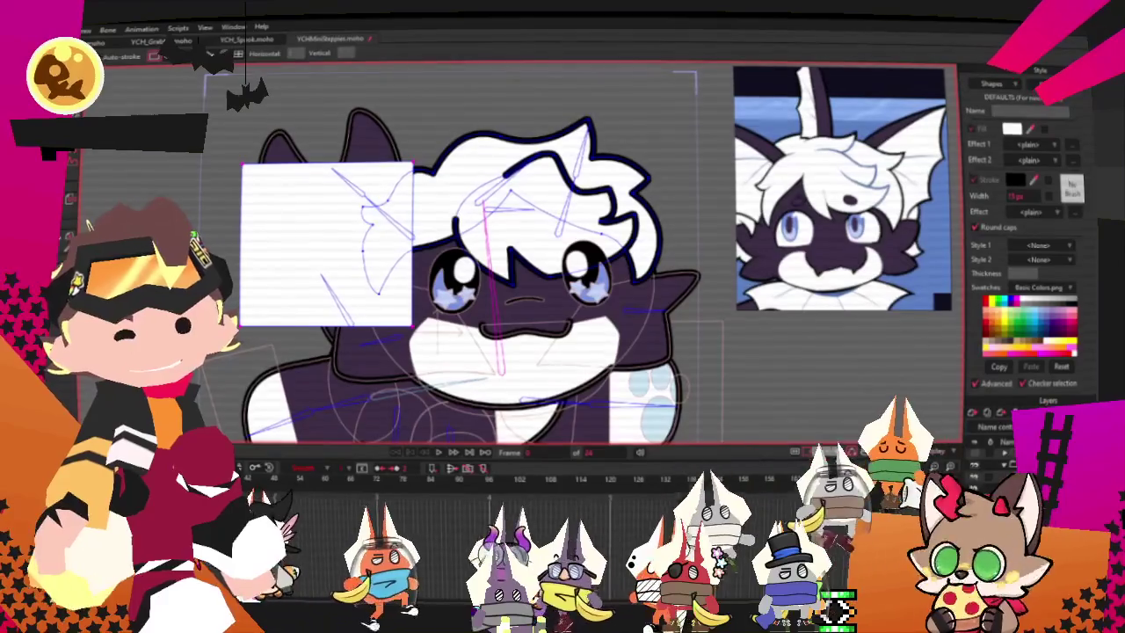
key(t)
key(Delete)
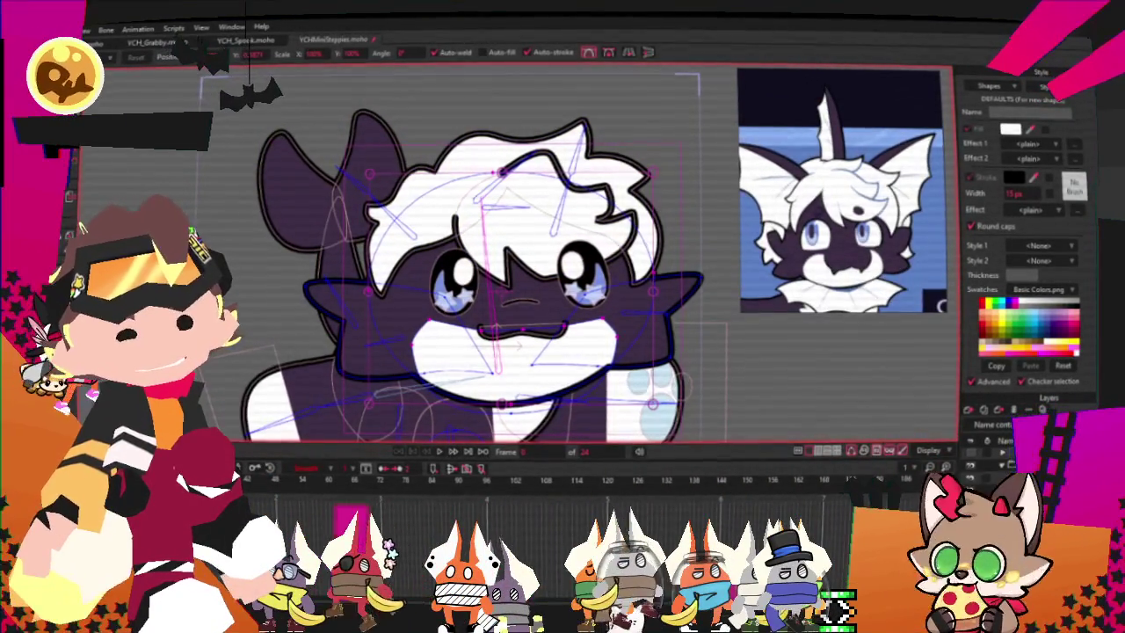
drag(206, 158, 406, 359)
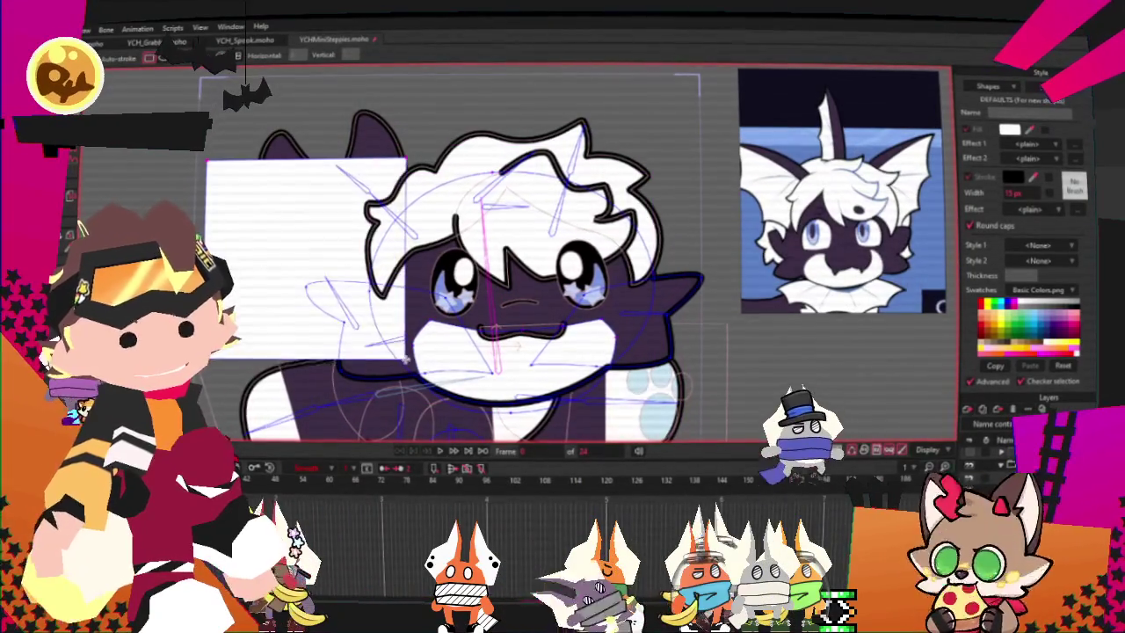
key(g)
click(270, 292)
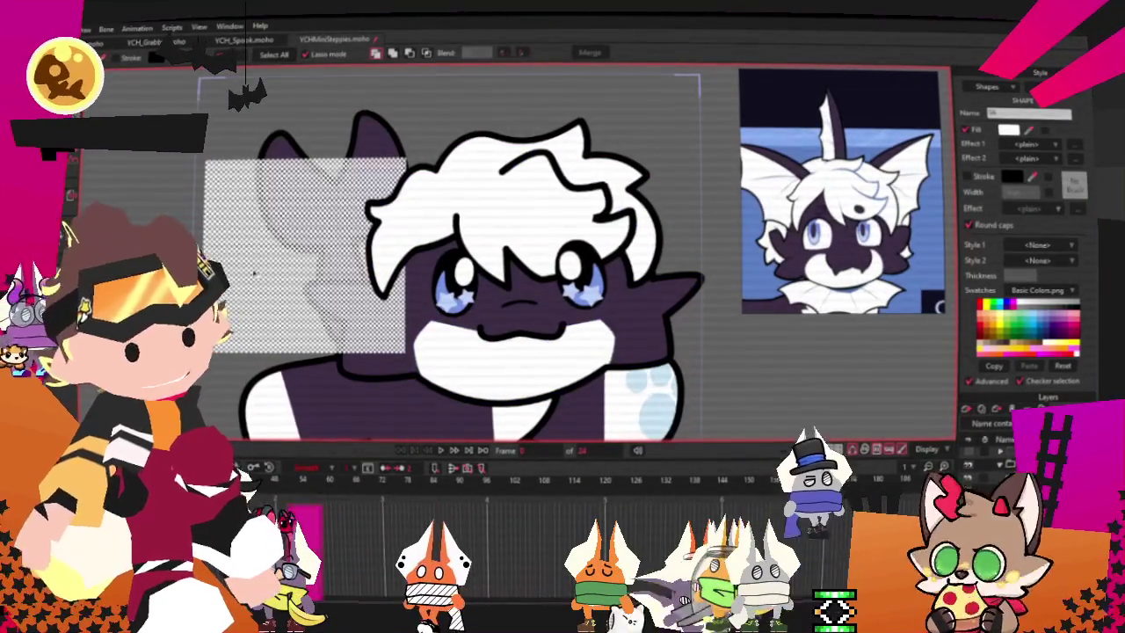
key(Page_Down)
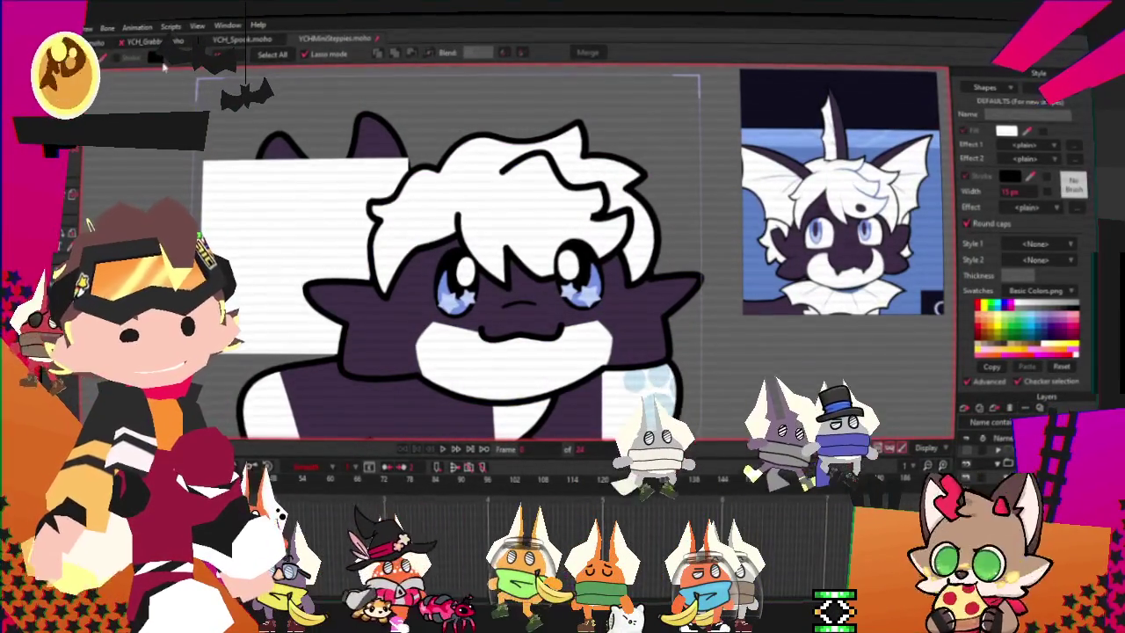
- Slant the rectangle's bottom via its lower-left corner and cut a notch into its left edge
key(ctrl+a)
key(t)
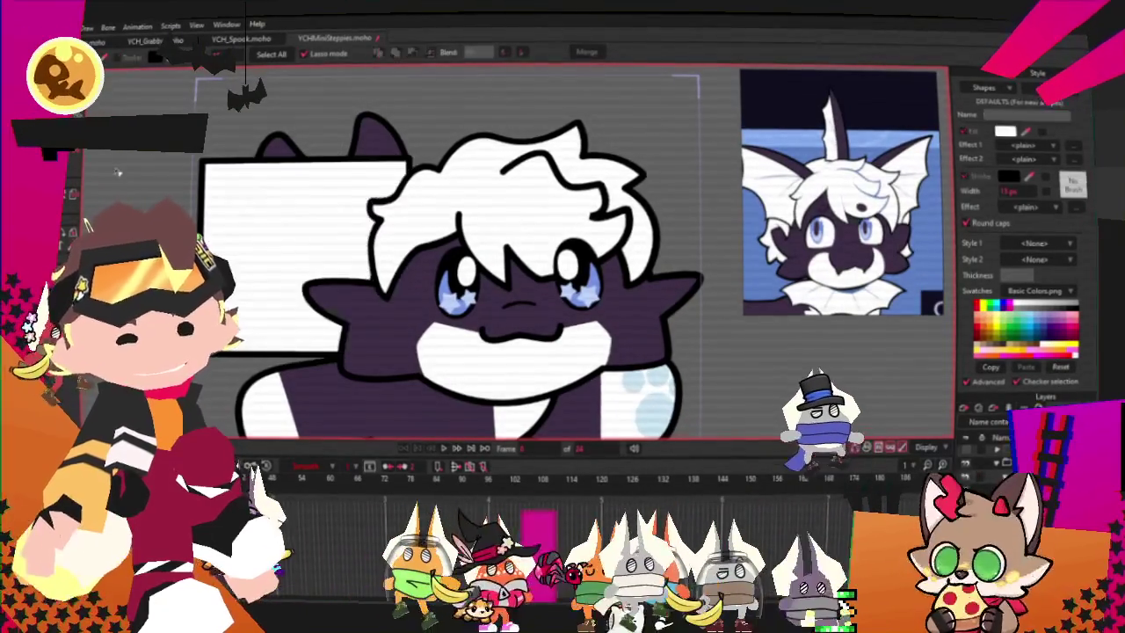
drag(202, 356, 255, 369)
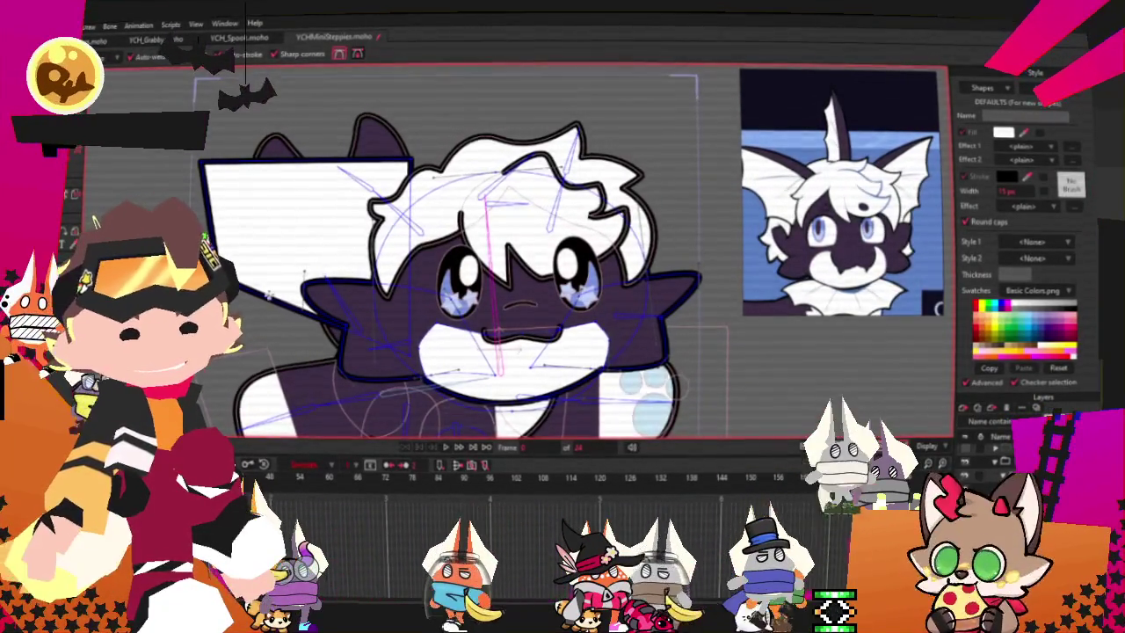
key(a)
drag(242, 255, 272, 273)
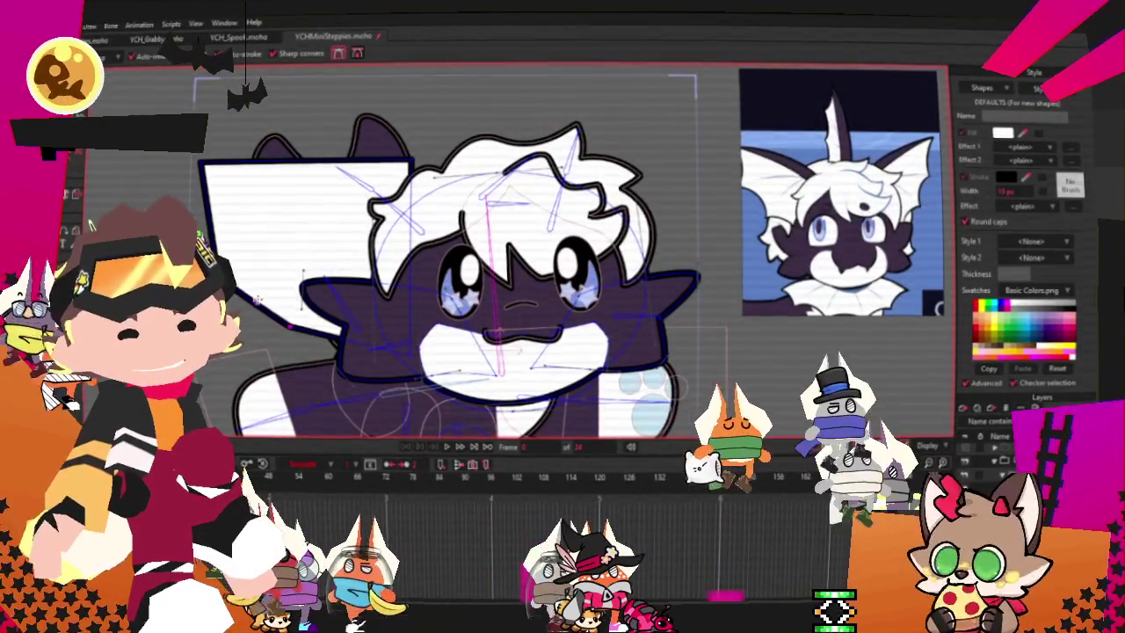
drag(210, 215, 249, 219)
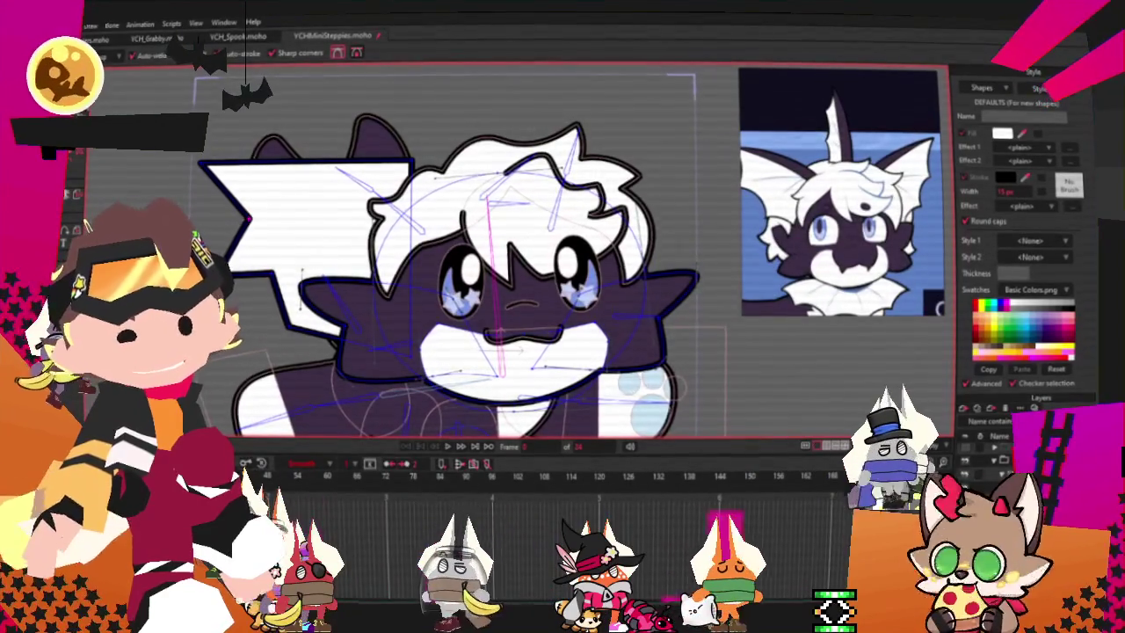
key(c)
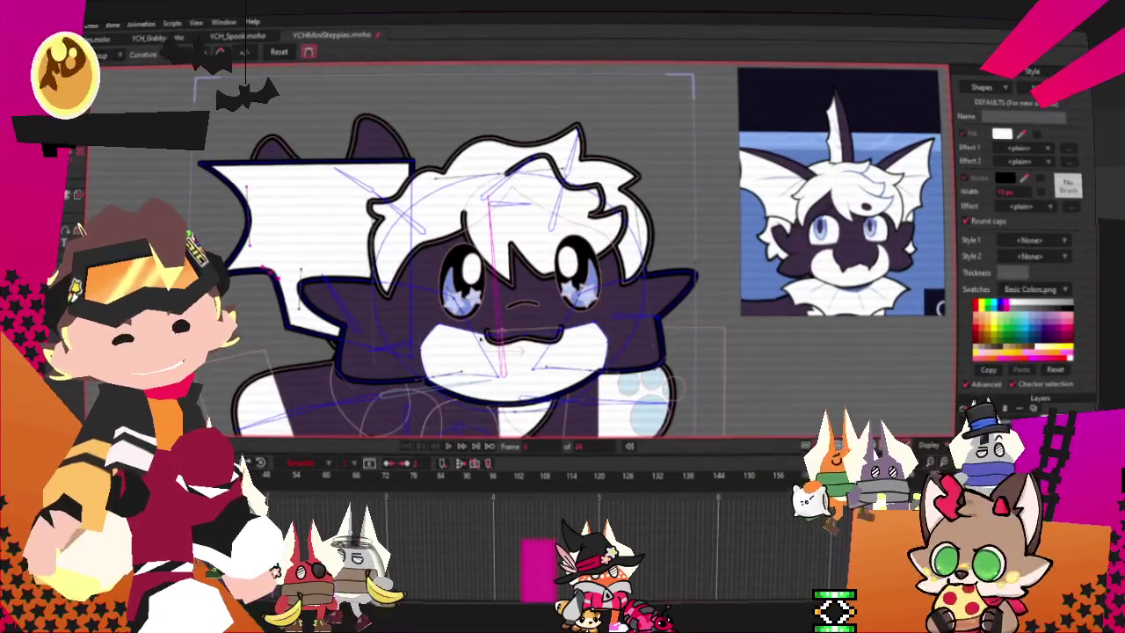
scroll(419, 357, up, 1)
- Shift the white shape's top-right corner to the left
scroll(379, 330, up, 1)
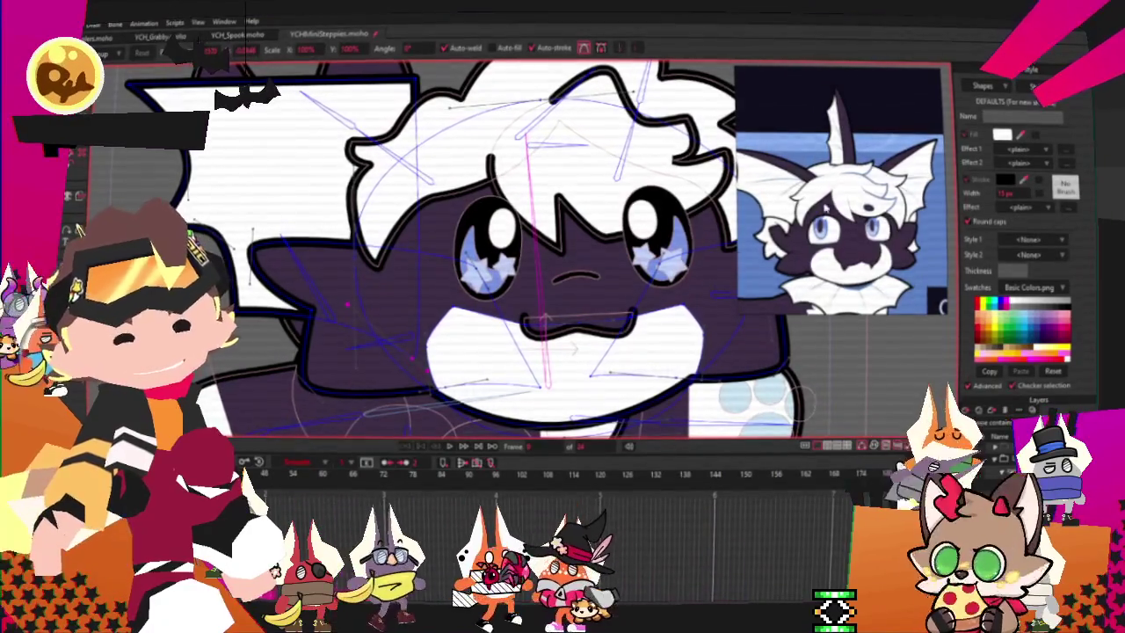
key(t)
scroll(352, 255, up, 2)
scroll(236, 259, down, 2)
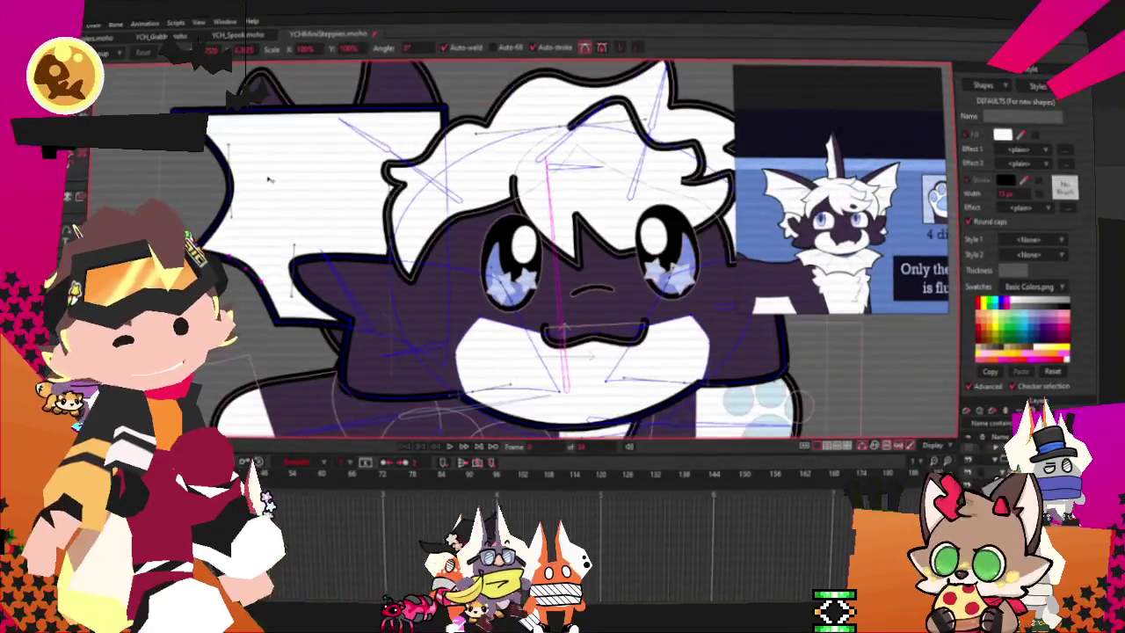
drag(444, 112, 400, 123)
key(a)
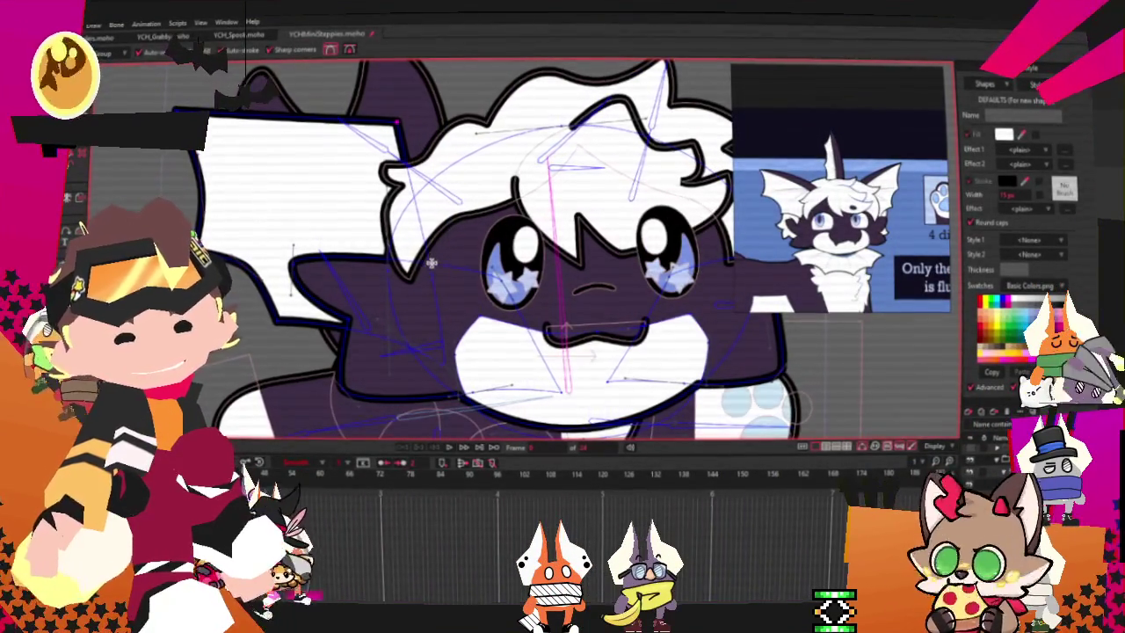
scroll(476, 259, up, 1)
scroll(452, 308, up, 1)
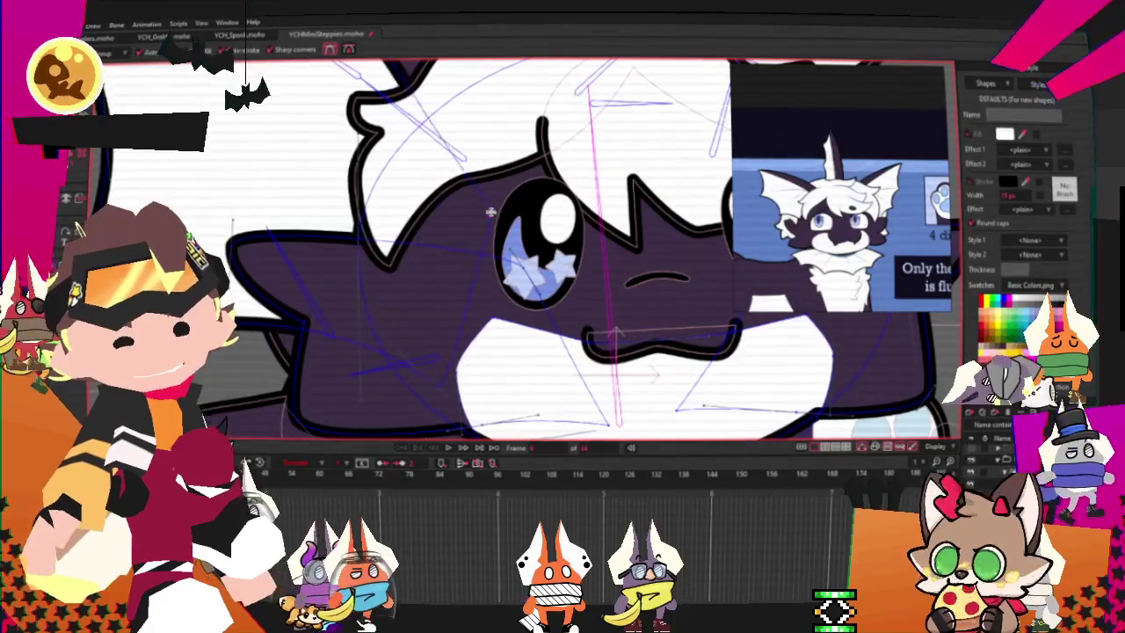
scroll(497, 213, down, 2)
scroll(139, 106, up, 1)
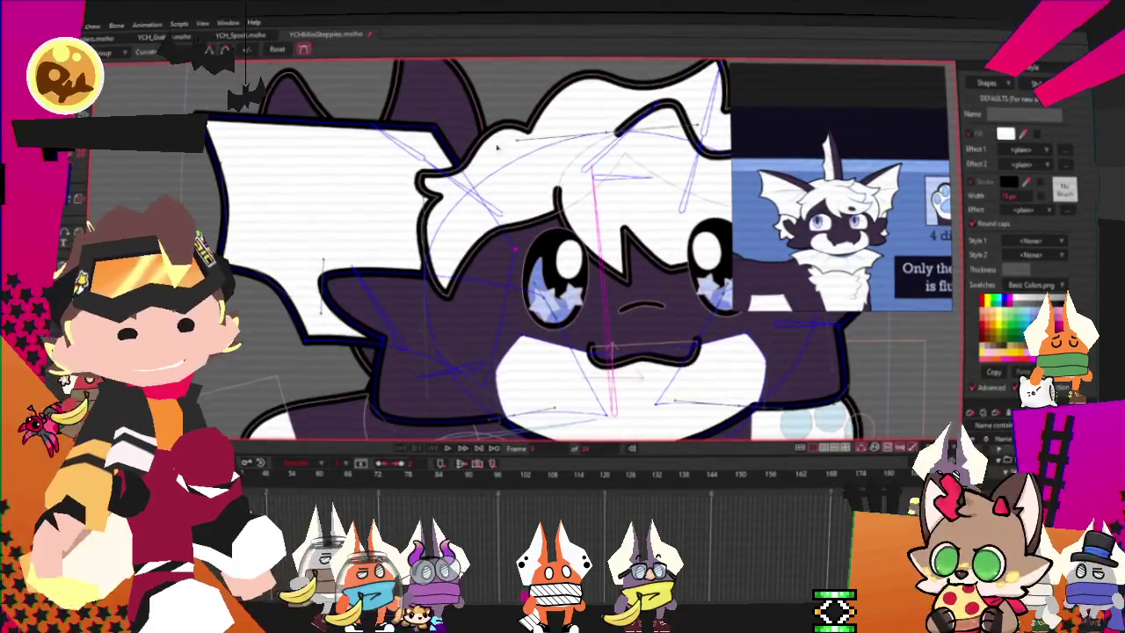
key(ctrl+z)
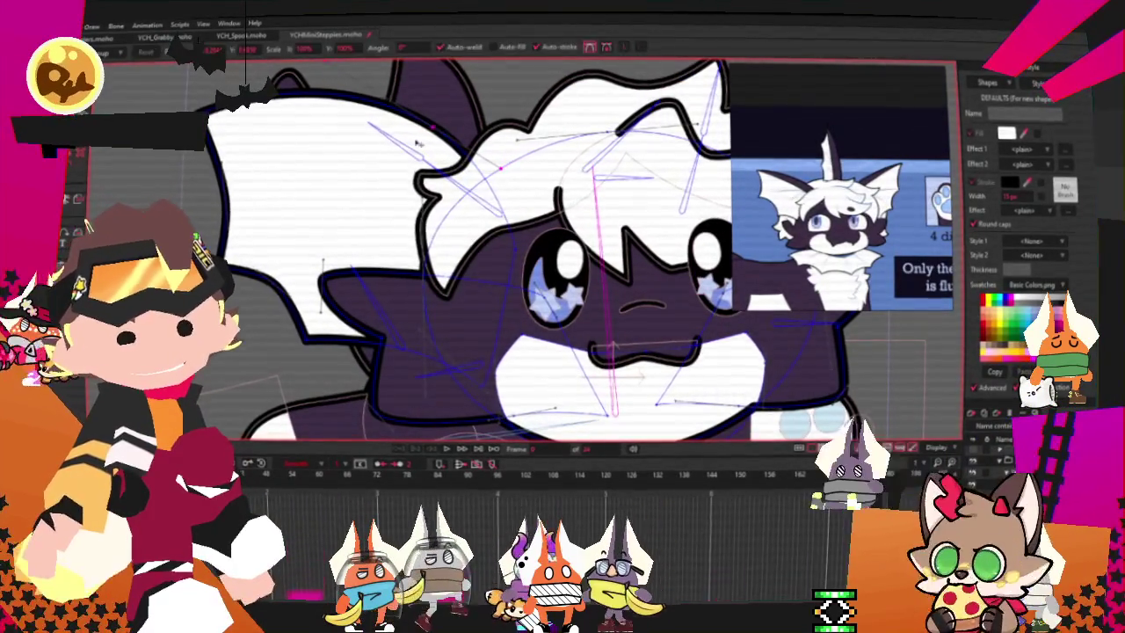
- Pull the left edge inward, rework the lower-left part, and stretch the top-left corner up-left
key(t)
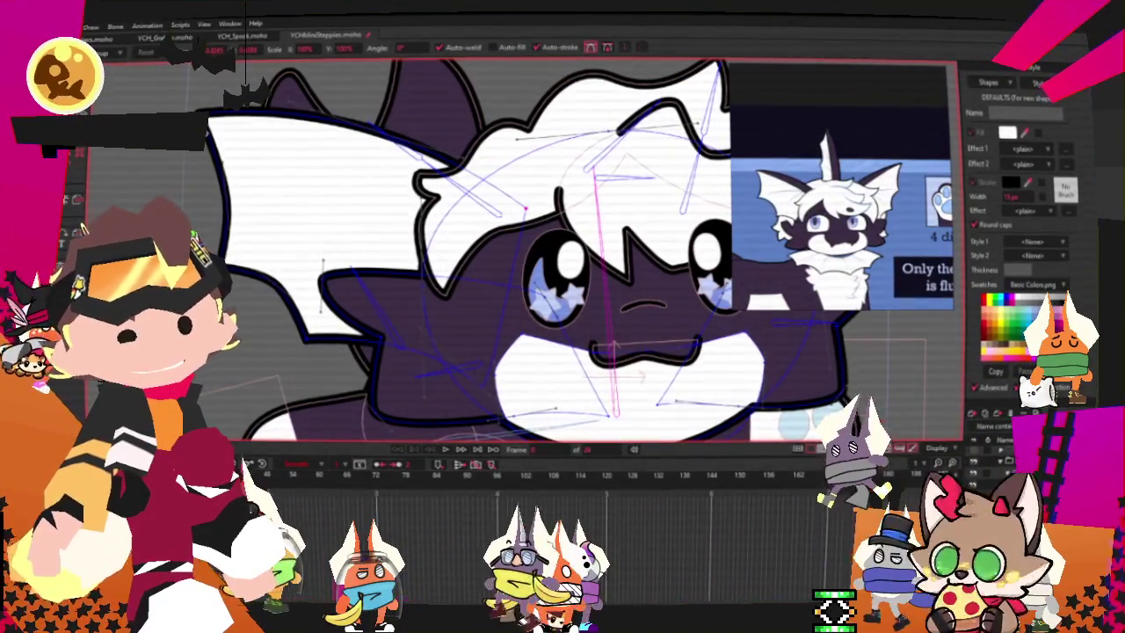
drag(230, 211, 256, 214)
drag(374, 339, 345, 359)
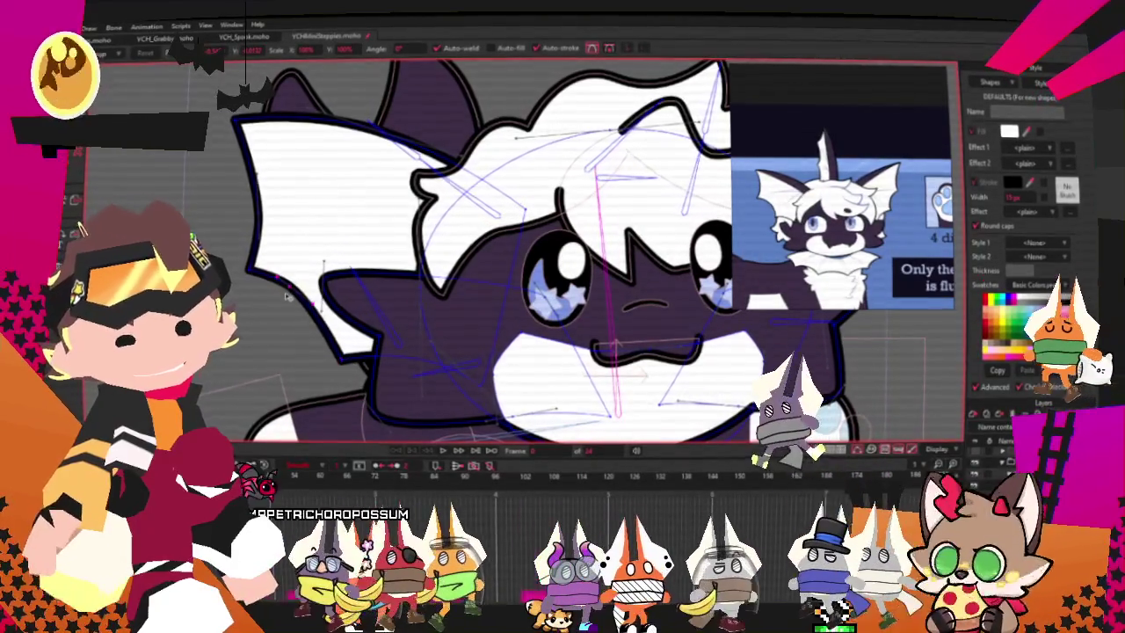
mouse_move(233, 120)
mouse_down()
mouse_move(210, 115)
mouse_move(245, 175)
mouse_up()
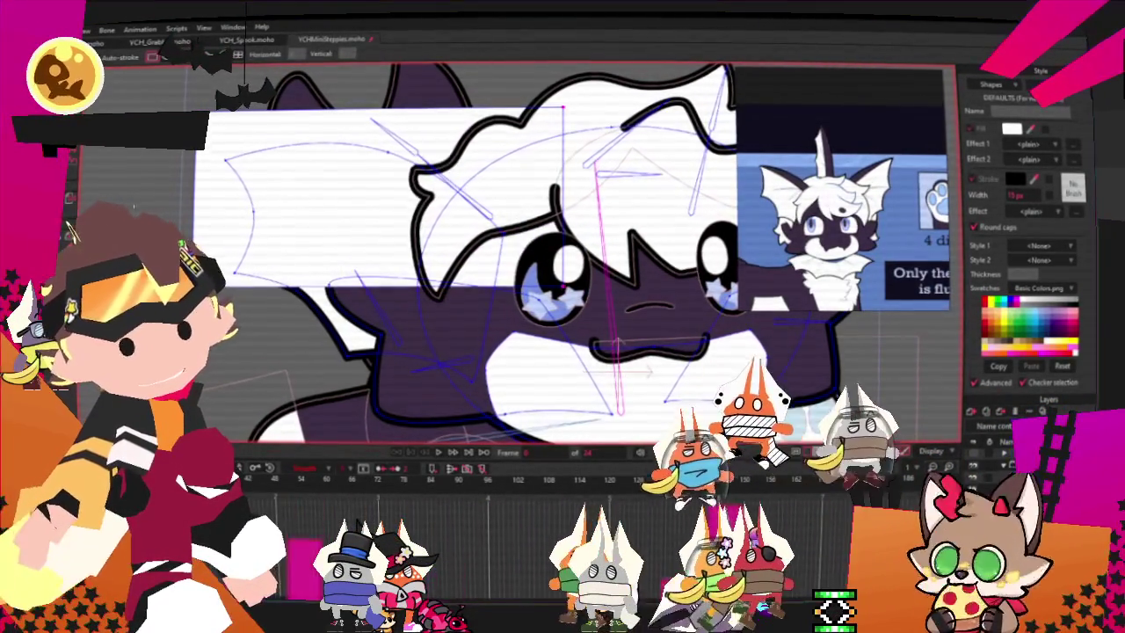
- Select the white ear shape and nudge its lower-left corner slightly right
key(g)
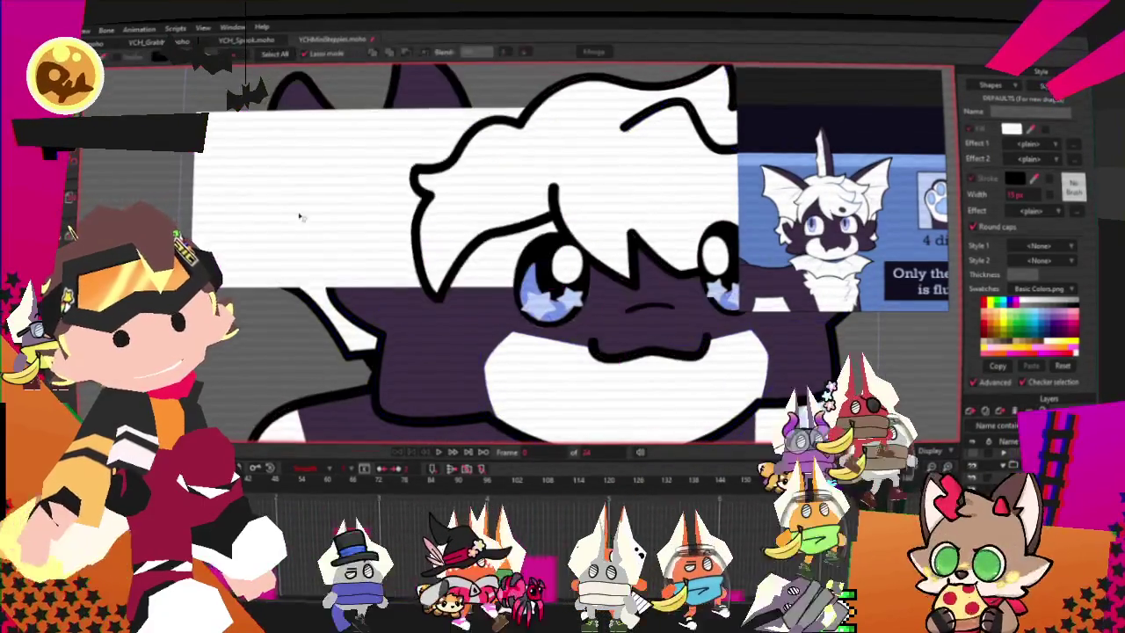
click(299, 217)
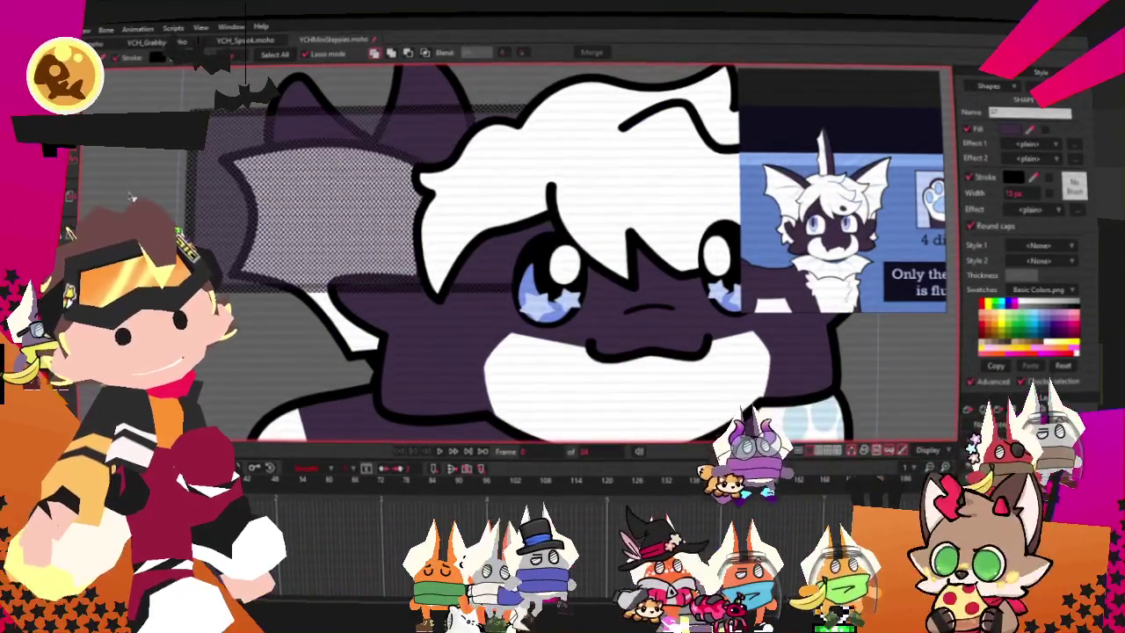
click(427, 53)
key(ctrl+shift+a)
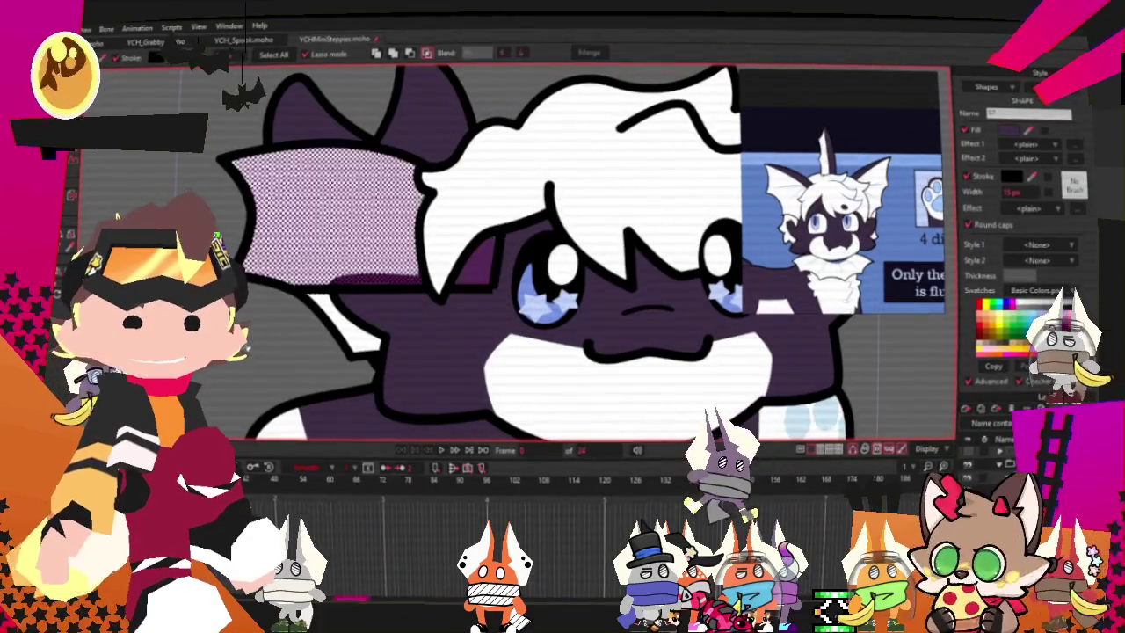
key(t)
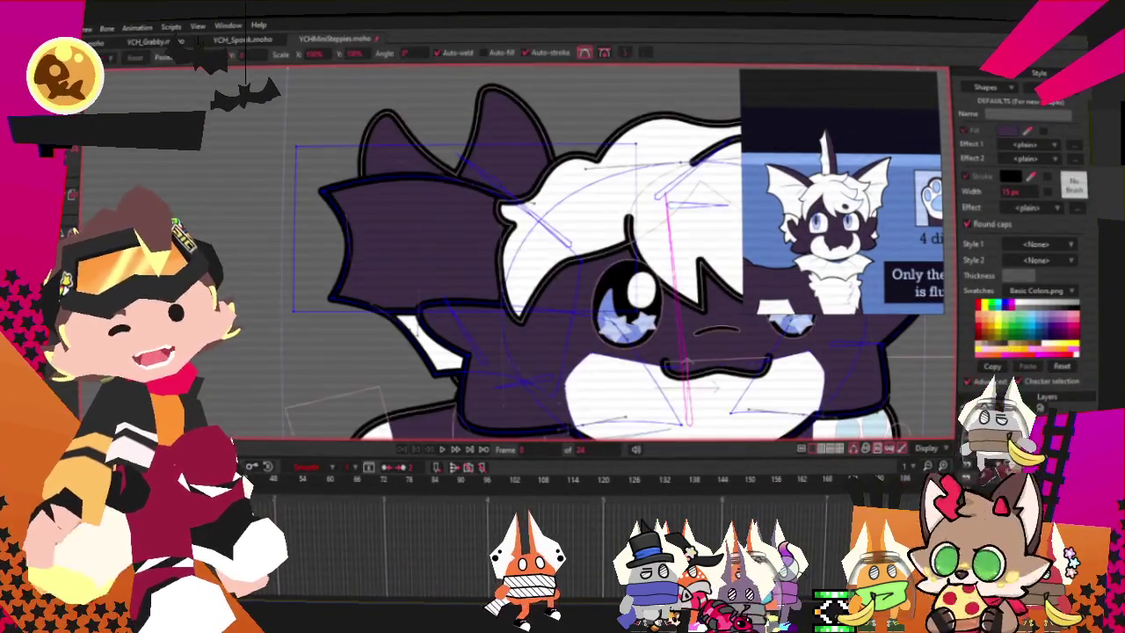
scroll(323, 341, up, 3)
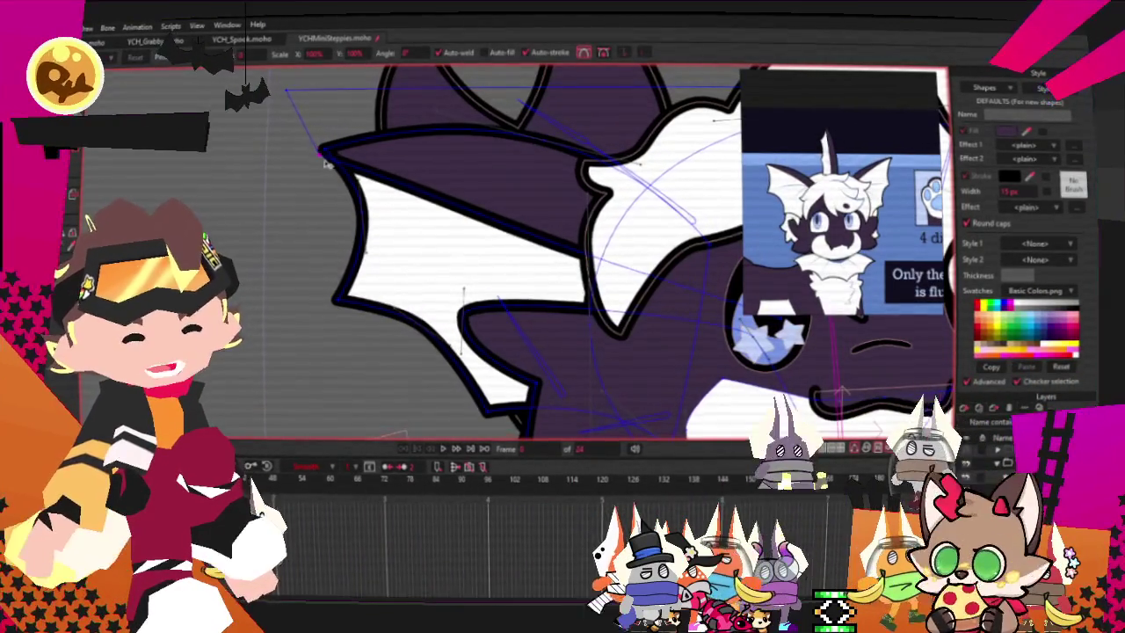
scroll(484, 190, right, 2)
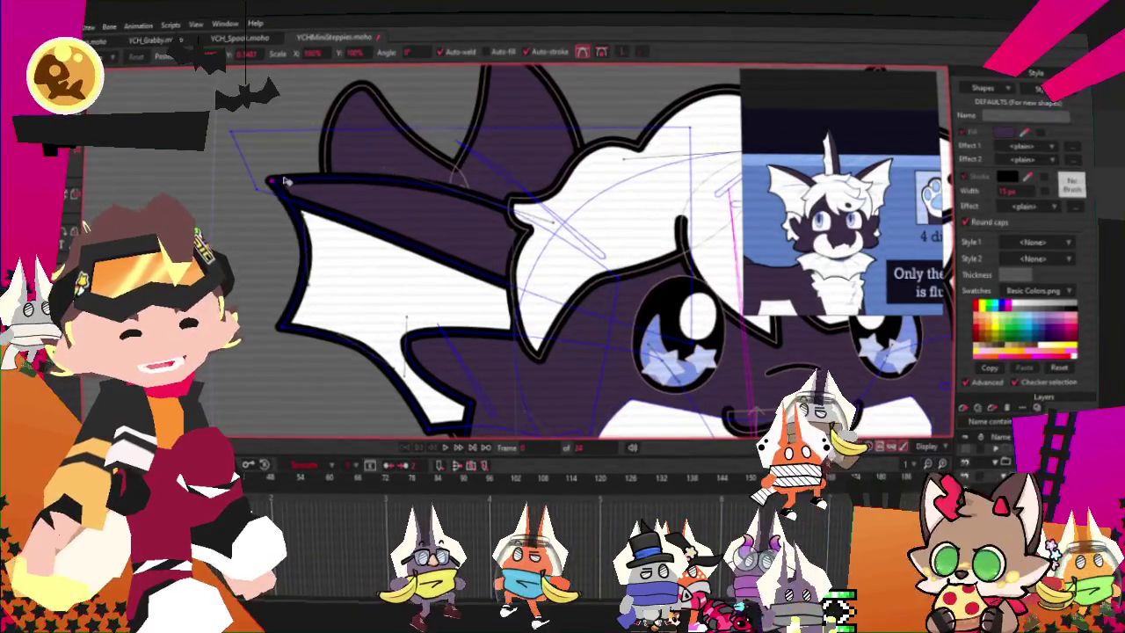
drag(277, 355, 303, 363)
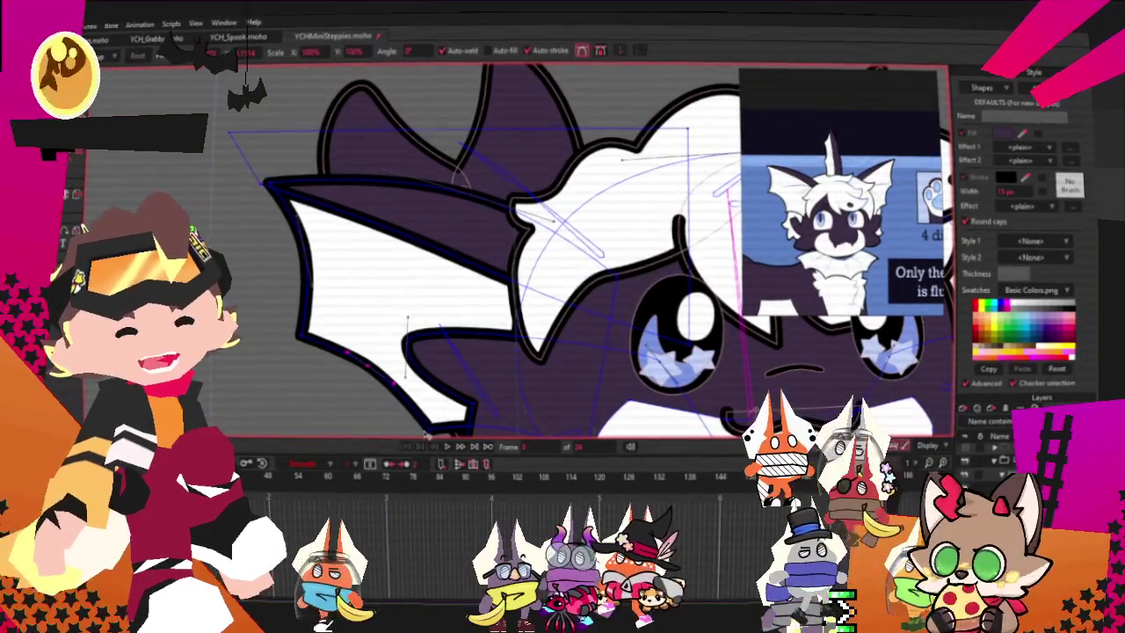
- Select a point on the white ear's edge to adjust its outline
scroll(509, 401, down, 3)
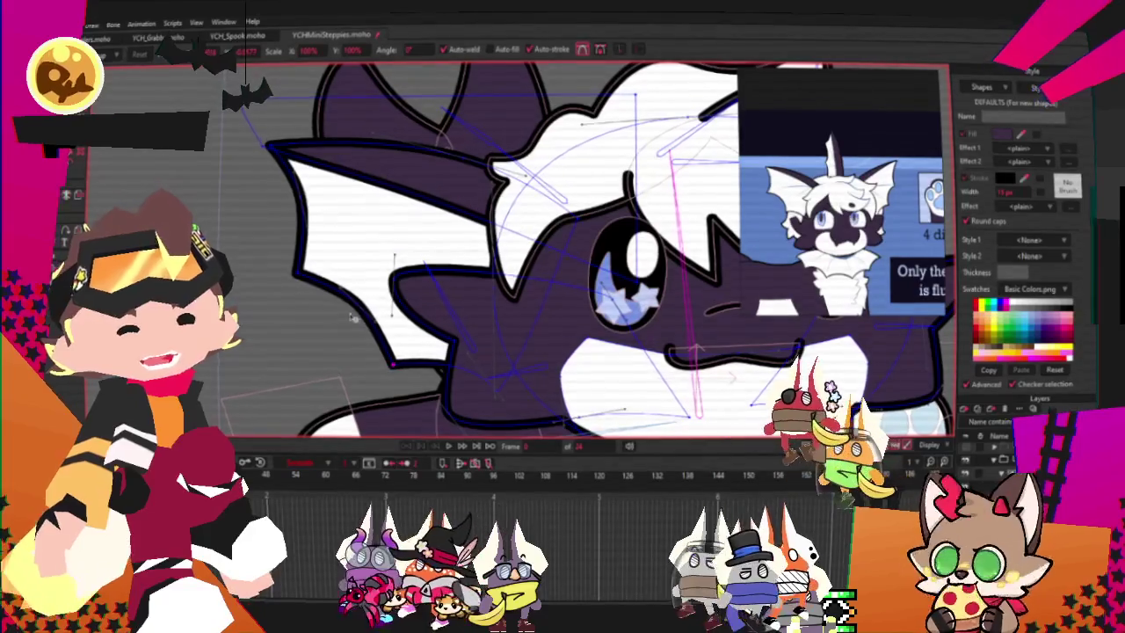
scroll(350, 234, down, 2)
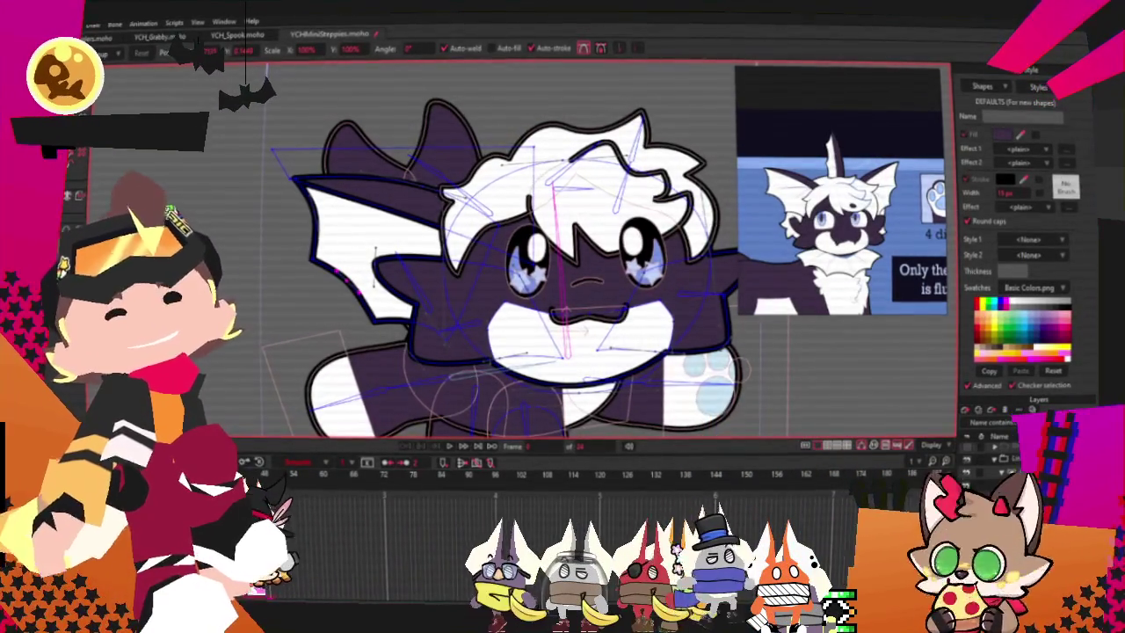
scroll(263, 180, up, 2)
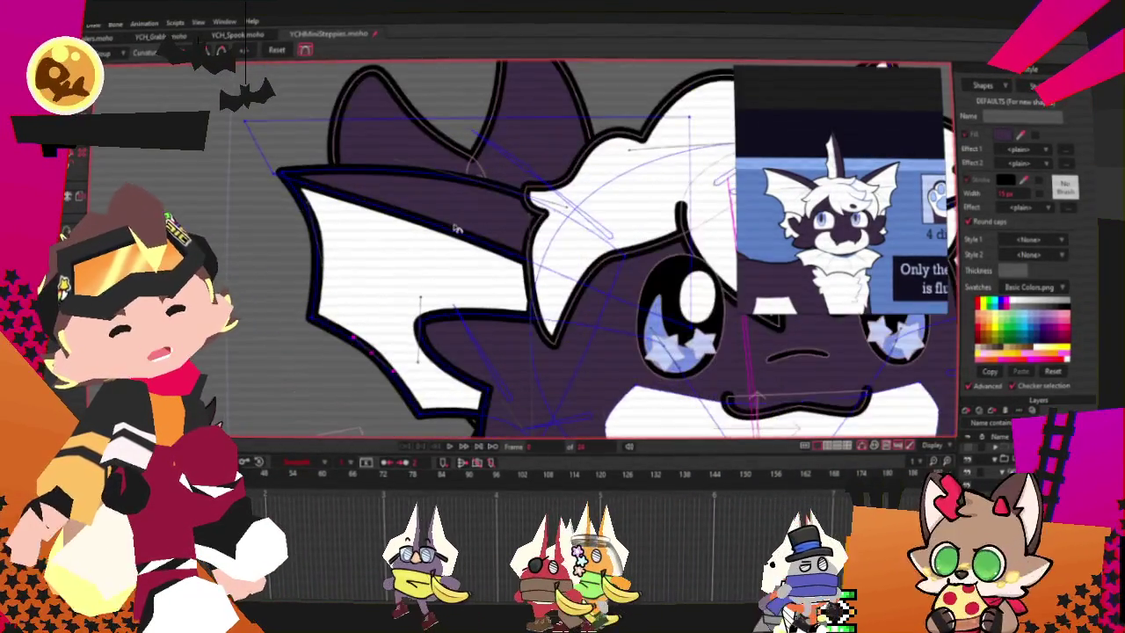
click(298, 194)
scroll(655, 404, down, 2)
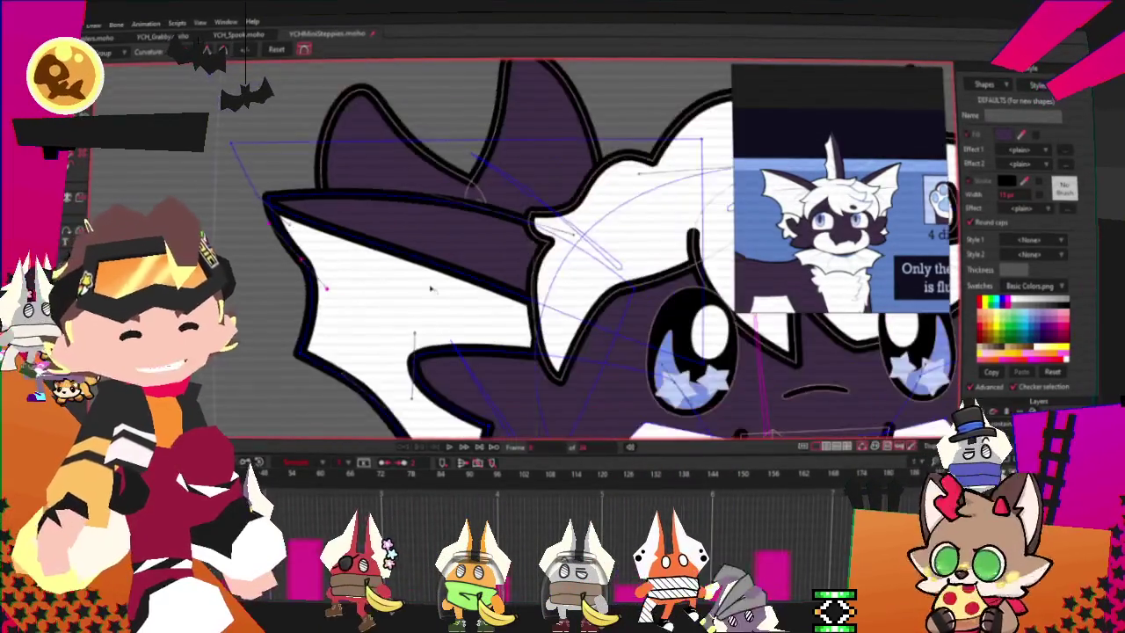
scroll(655, 404, up, 2)
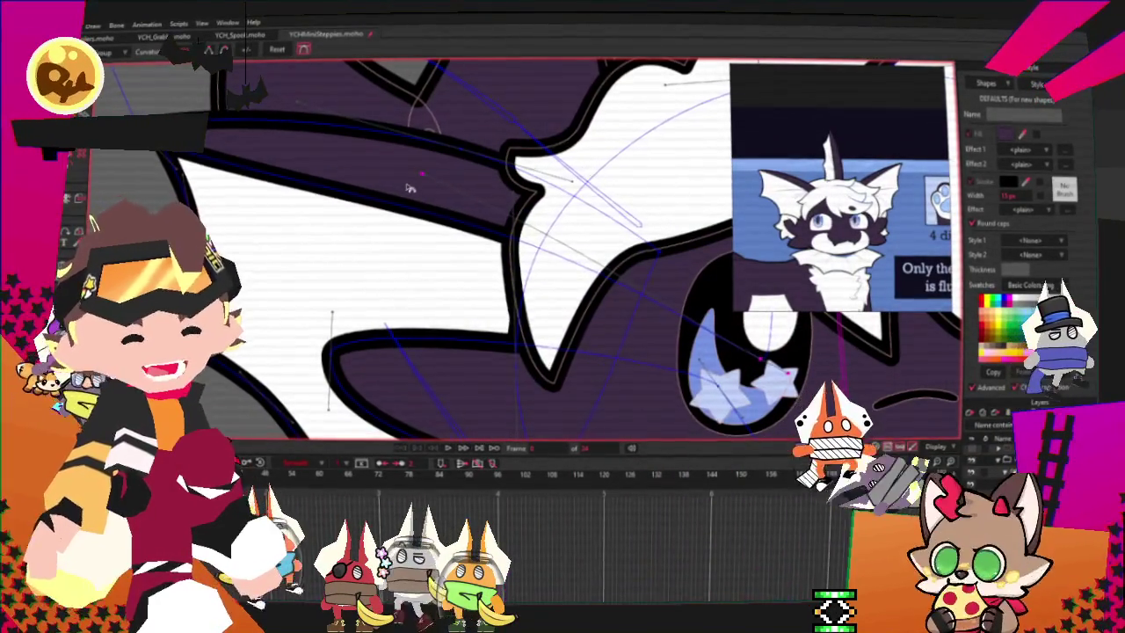
scroll(409, 188, down, 2)
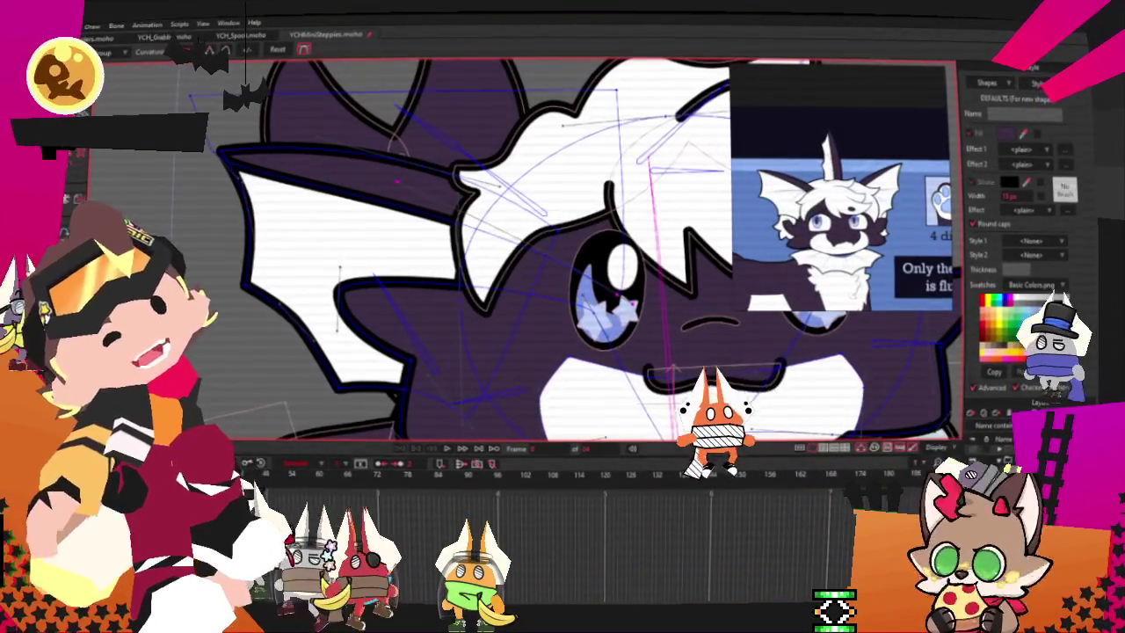
key(t)
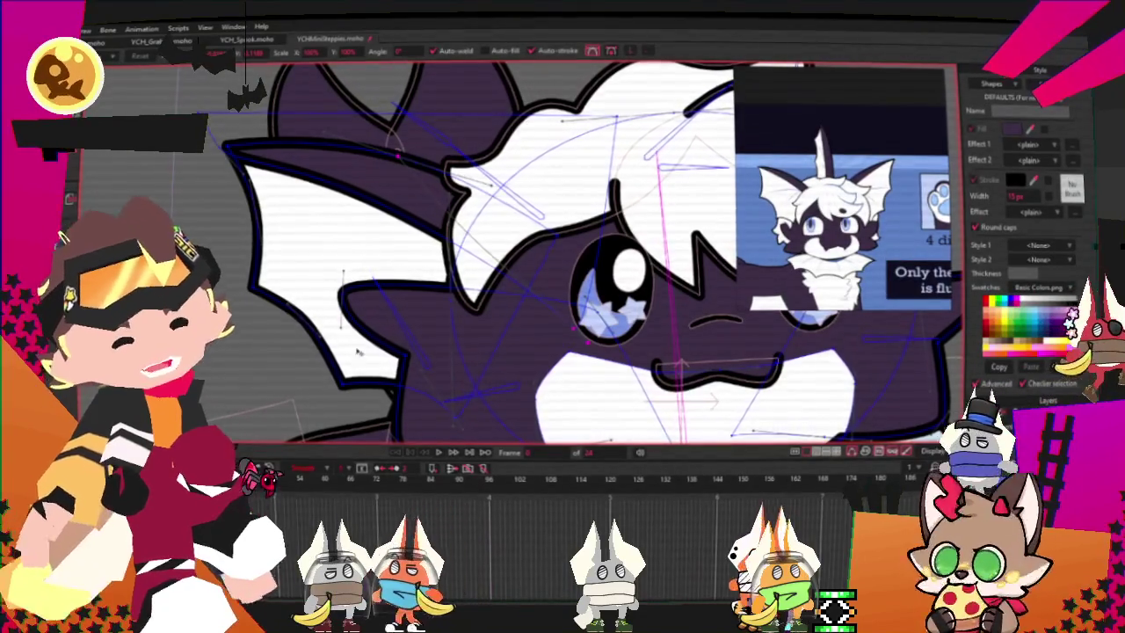
scroll(344, 397, up, 2)
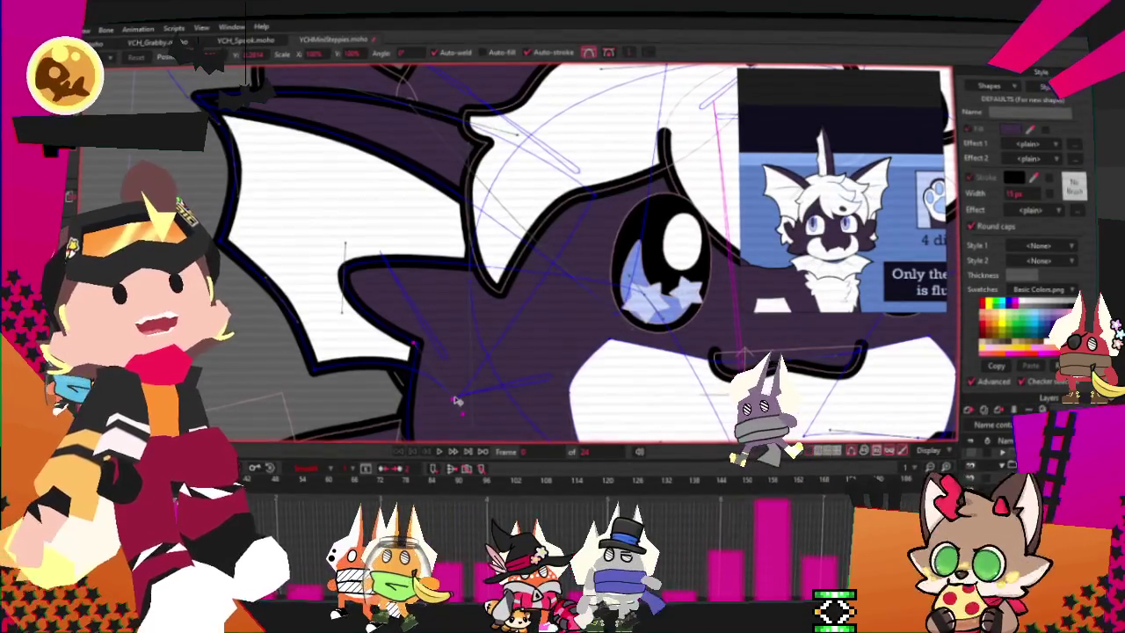
scroll(463, 417, down, 5)
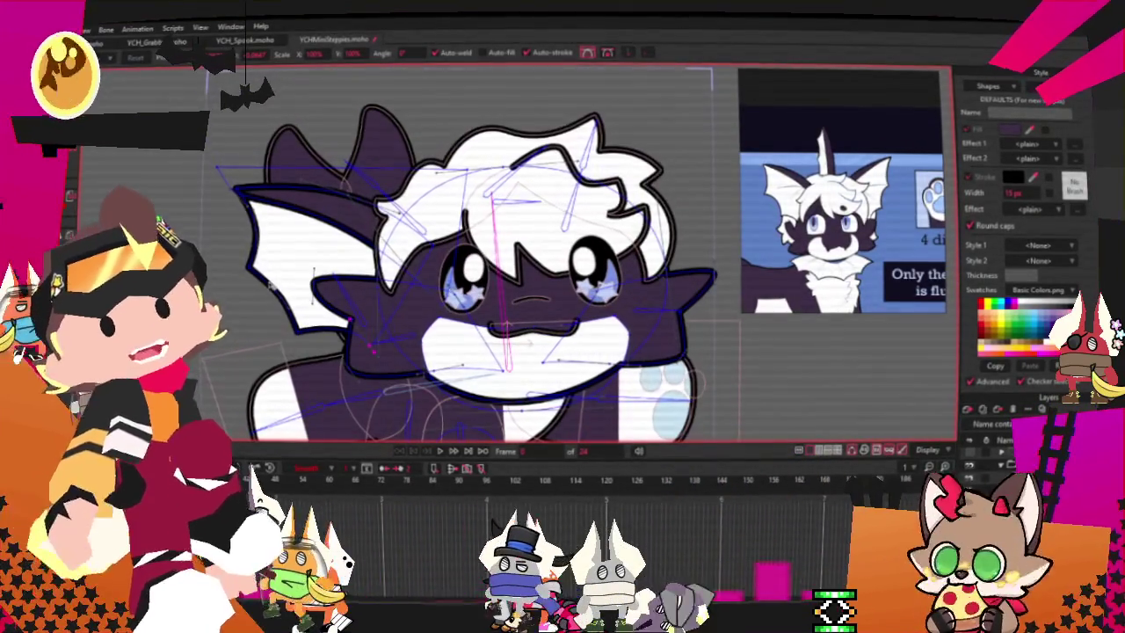
- Pick the wing ear's outline points and shape them toward the scalloped reference wing
key(g)
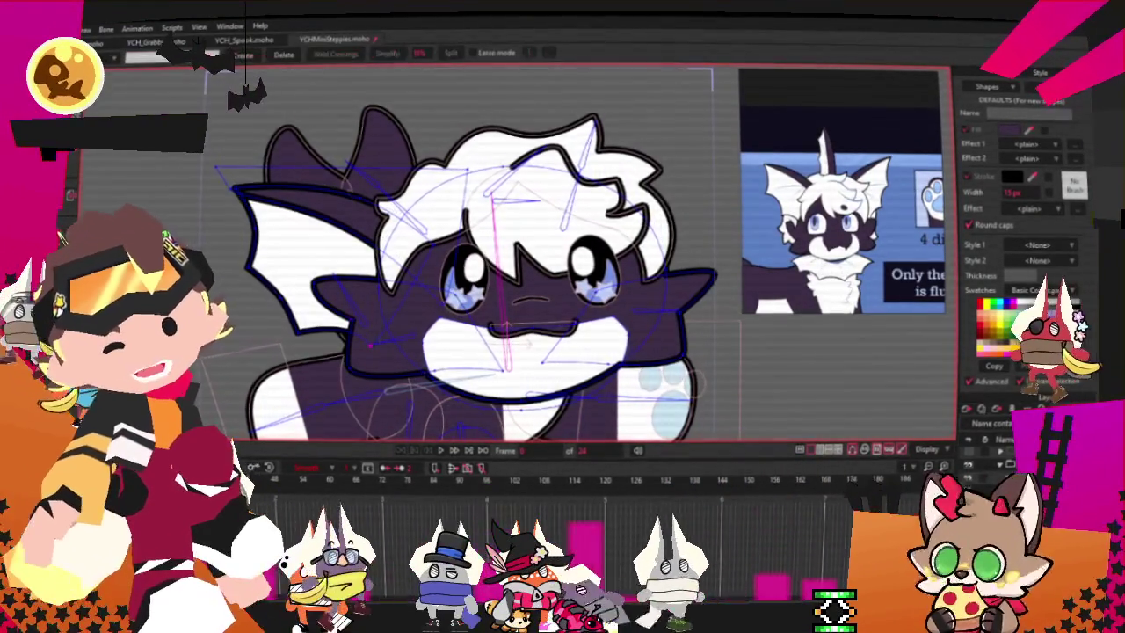
scroll(362, 278, up, 3)
click(362, 277)
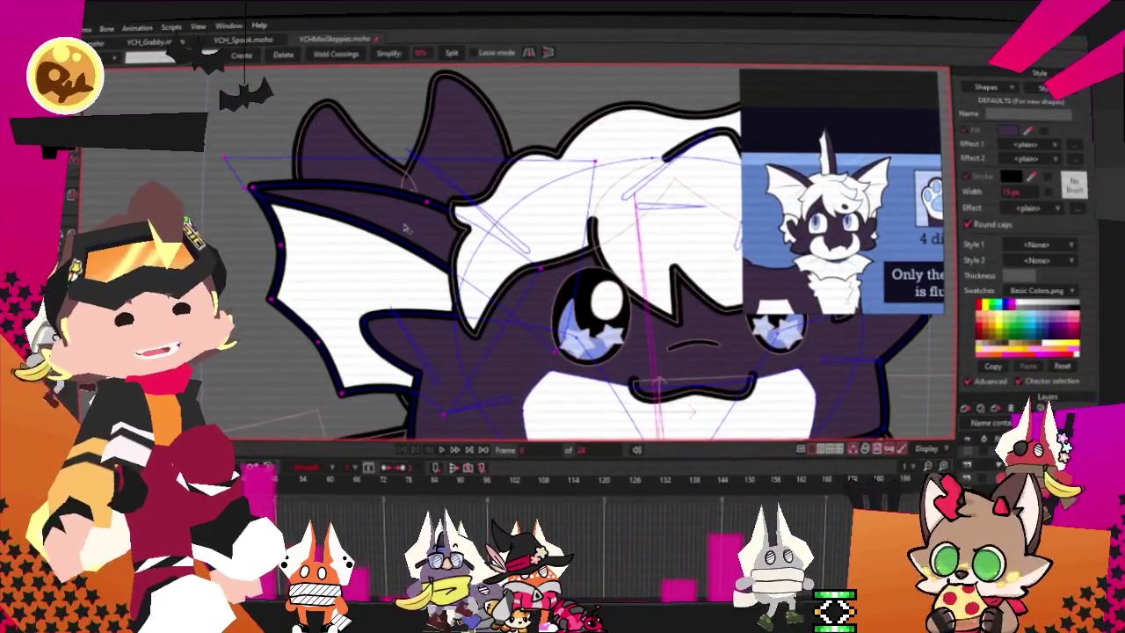
scroll(405, 227, down, 1)
key(t)
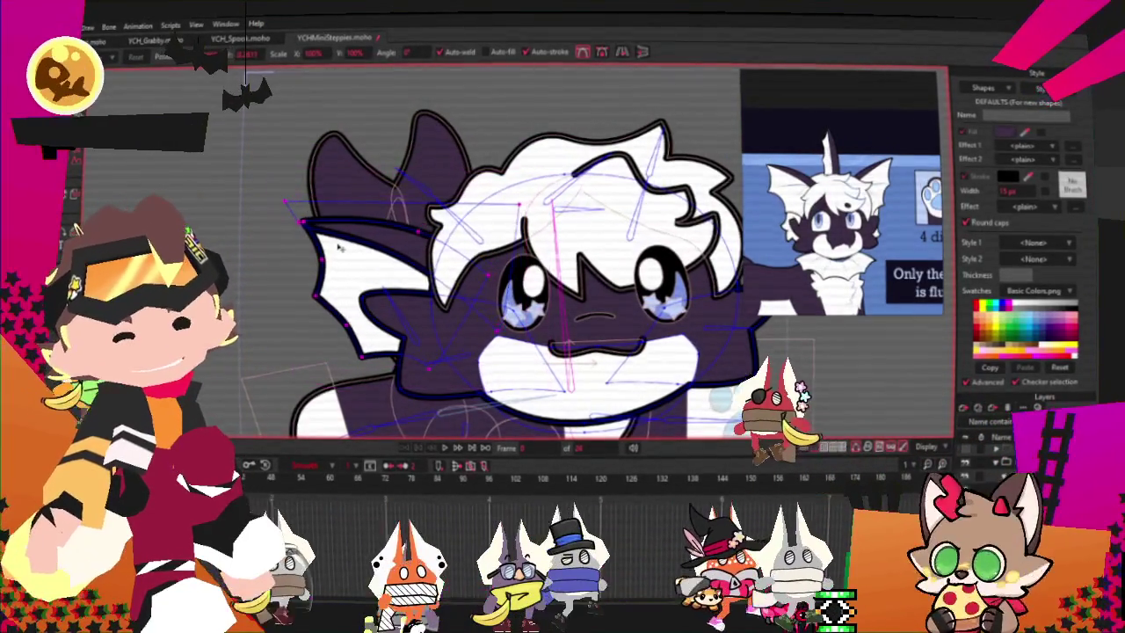
scroll(527, 338, up, 3)
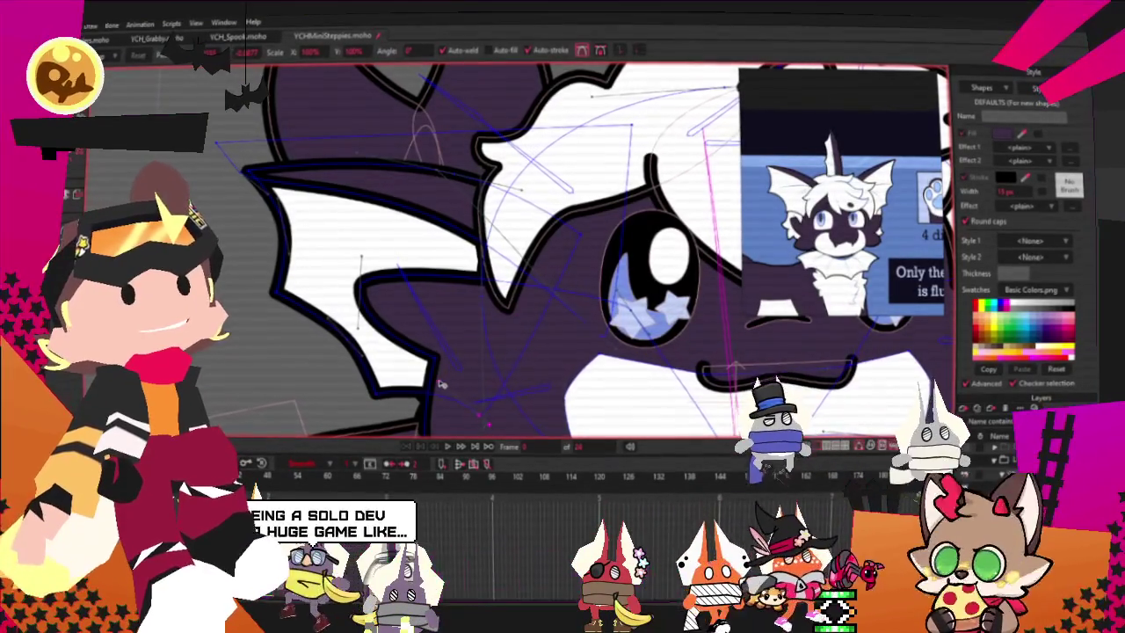
scroll(334, 341, down, 3)
scroll(334, 341, down, 3)
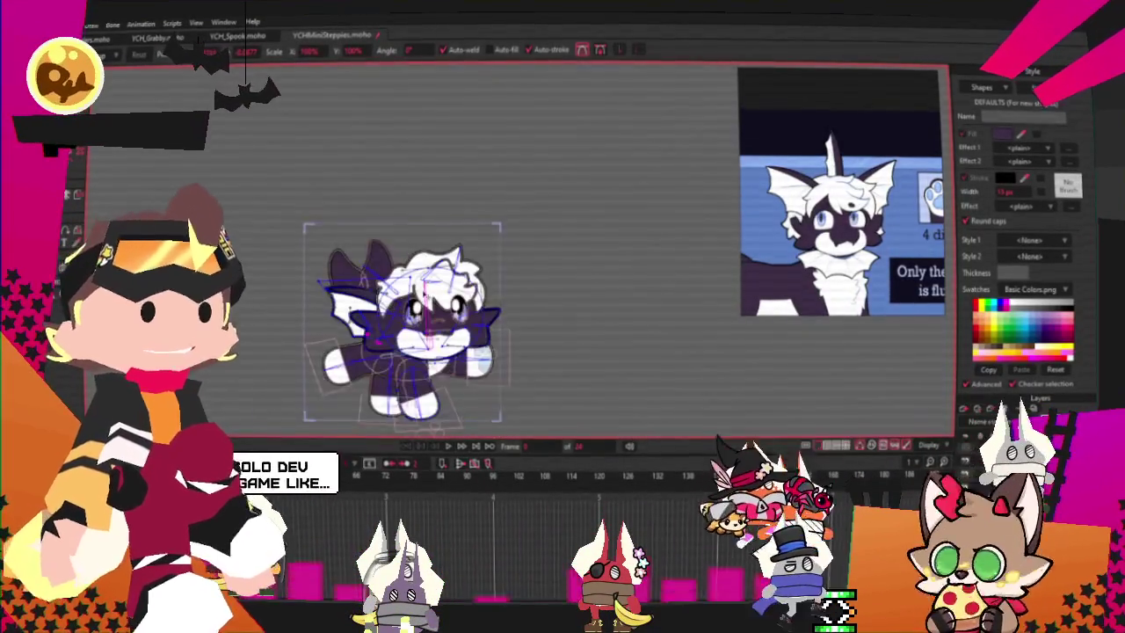
scroll(337, 344, up, 1)
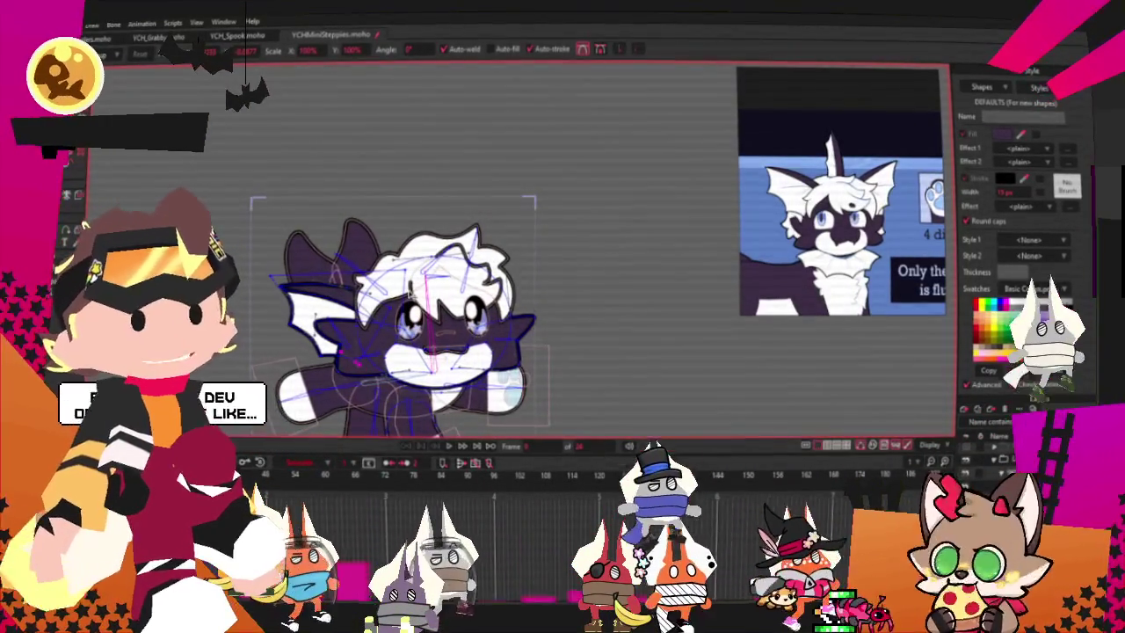
- Rotate and move the other wing-shaped ear up and left to fit the head
click(334, 290)
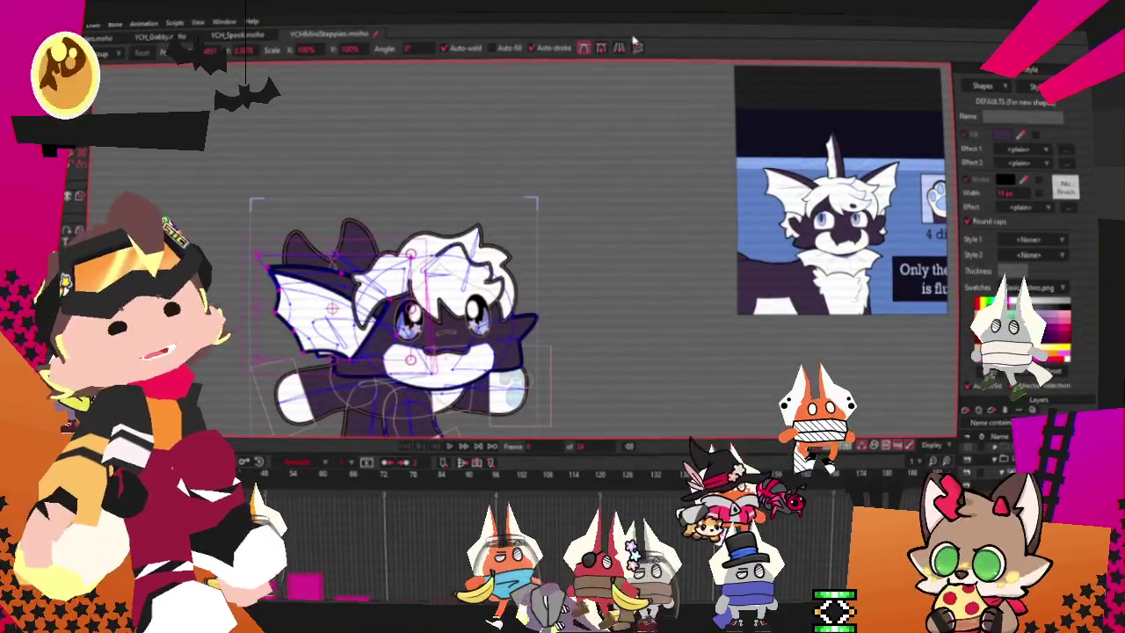
scroll(486, 334, up, 5)
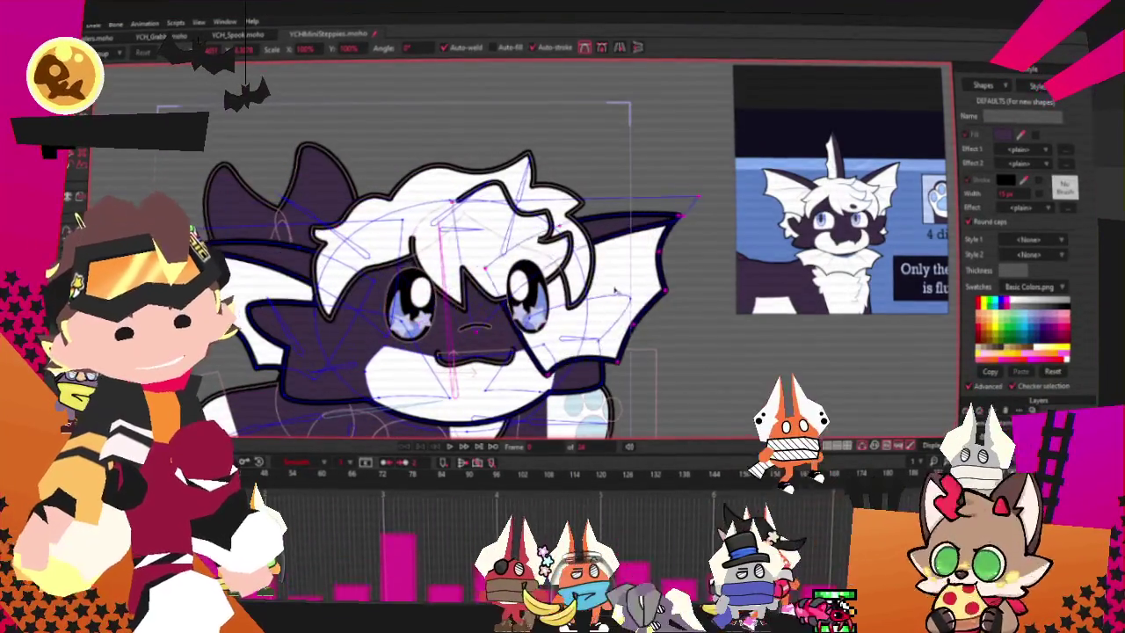
drag(717, 341, 623, 306)
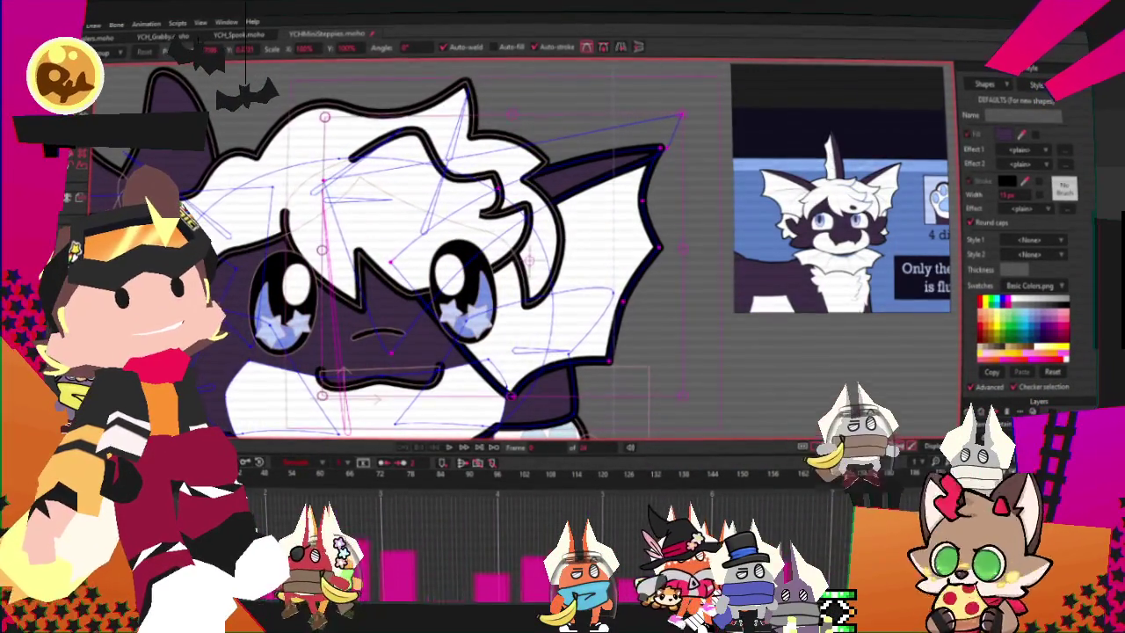
- Check the ear's white fill and the purple shape beneath it, then select all points
key(g)
click(630, 233)
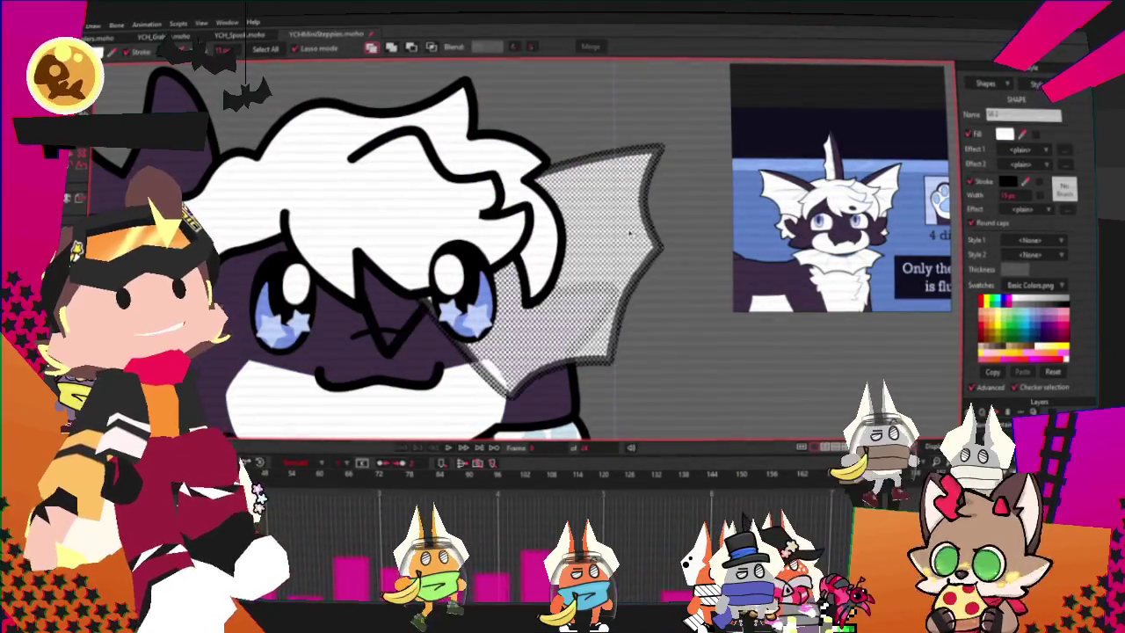
click(577, 172)
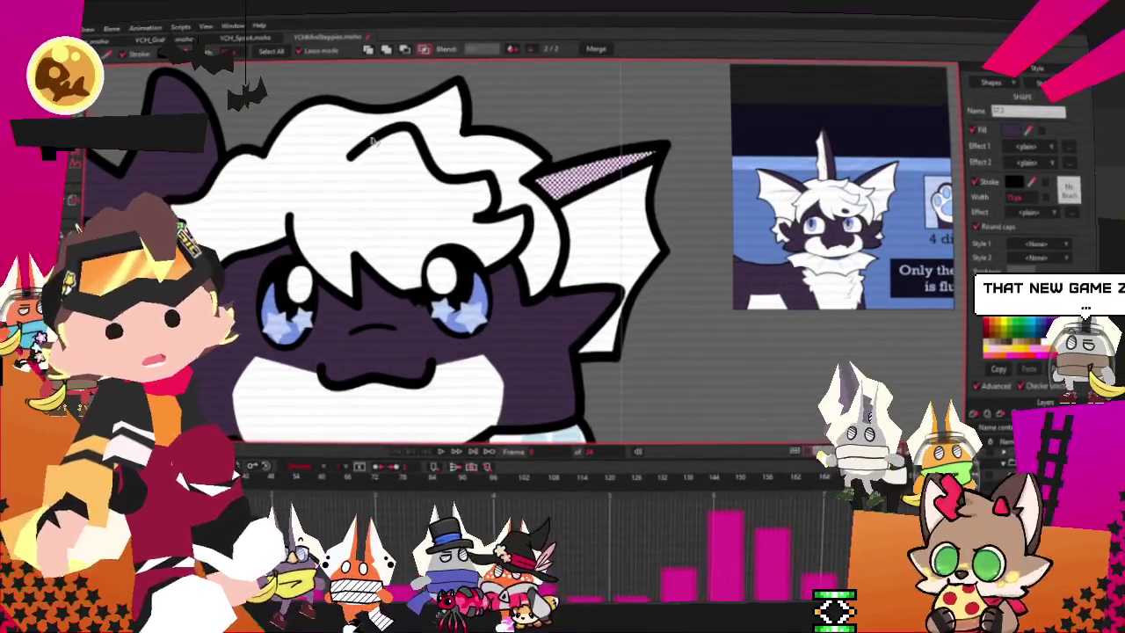
key(space)
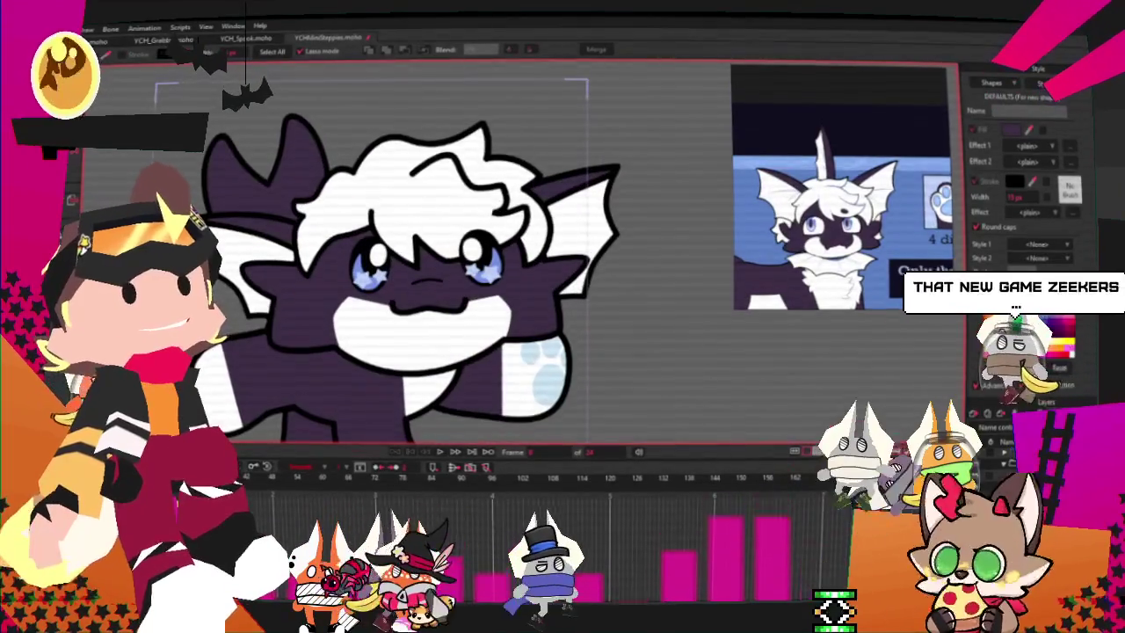
key(t)
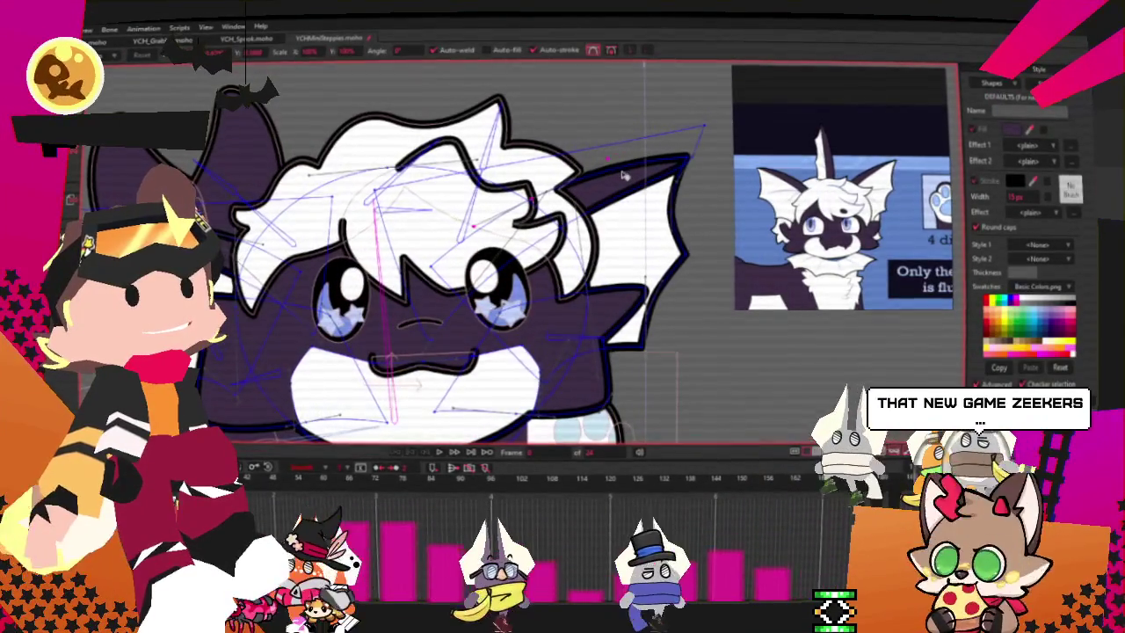
key(ctrl+a)
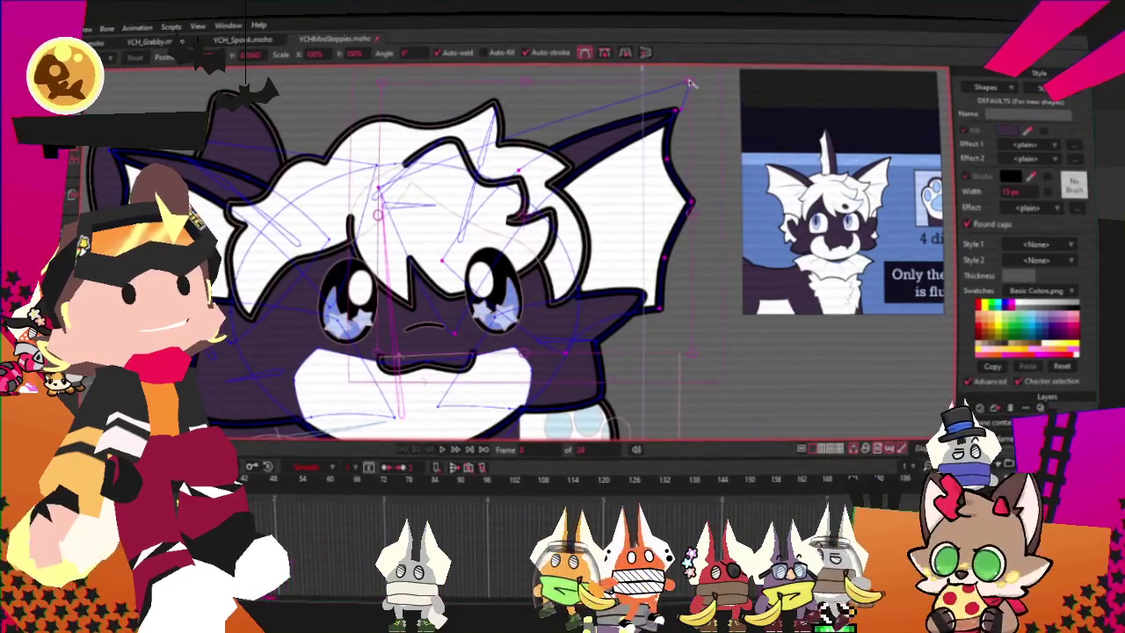
drag(690, 84, 669, 103)
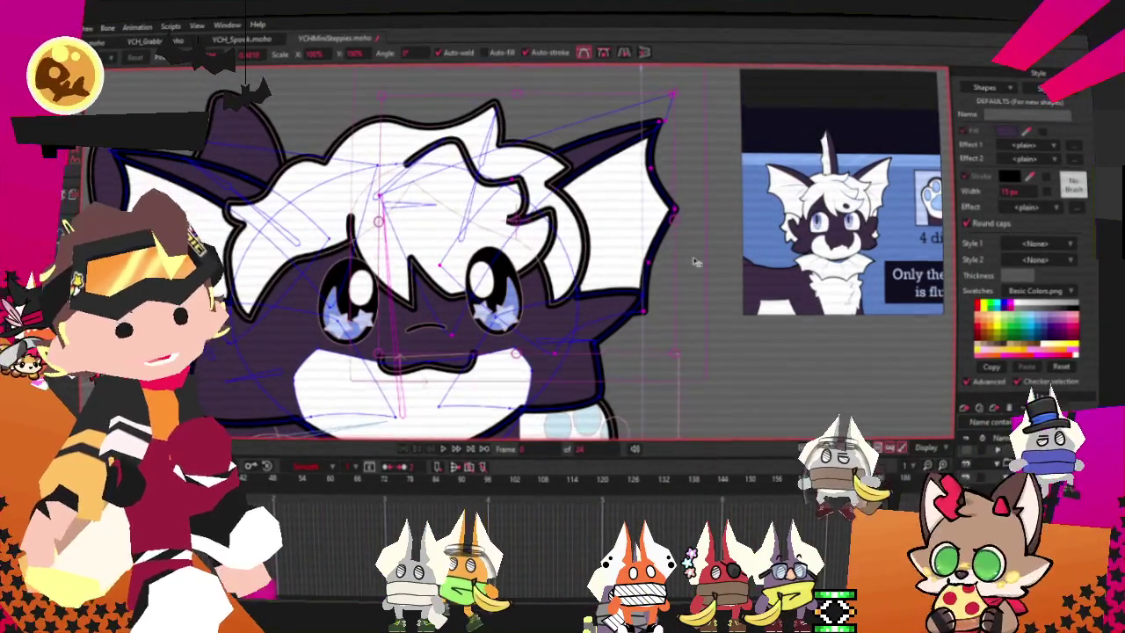
key(ctrl+z)
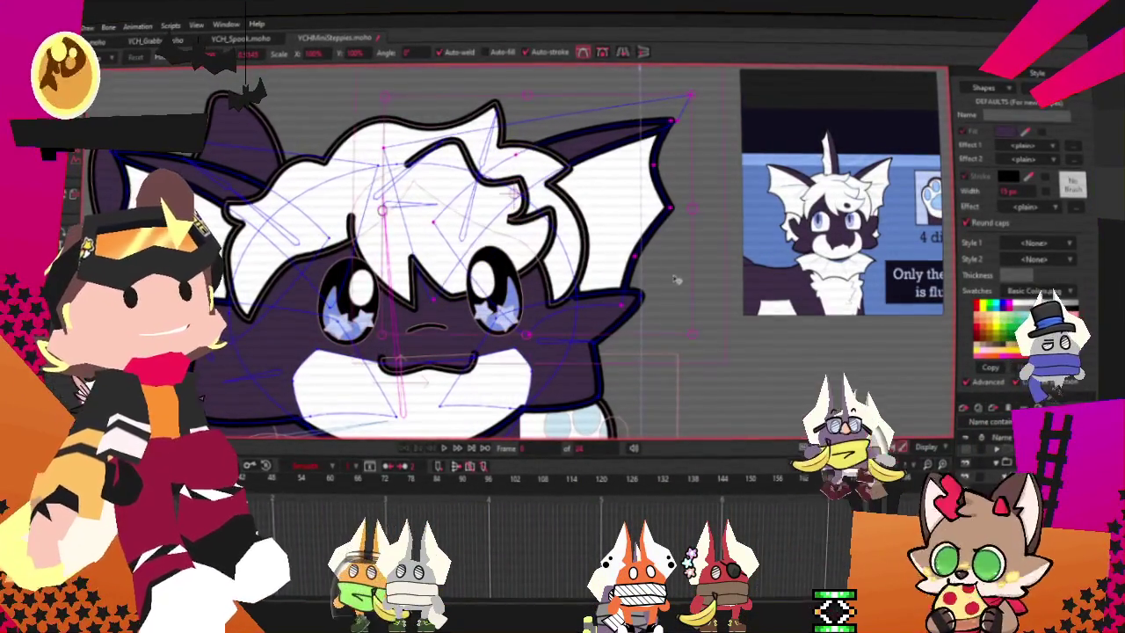
scroll(673, 278, down, 3)
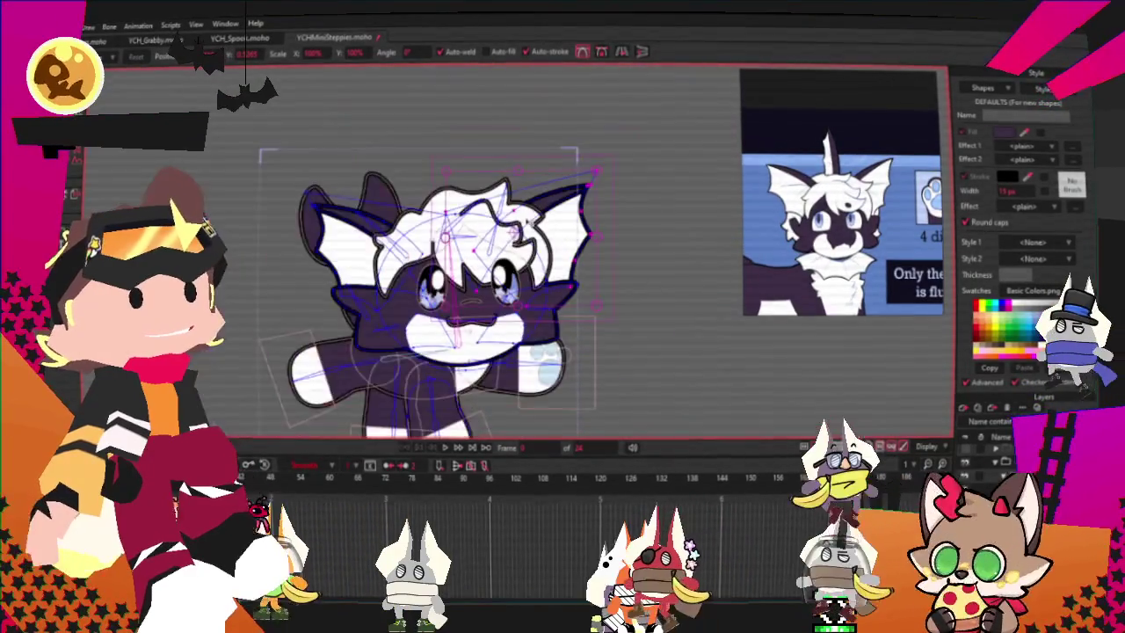
scroll(520, 238, up, 3)
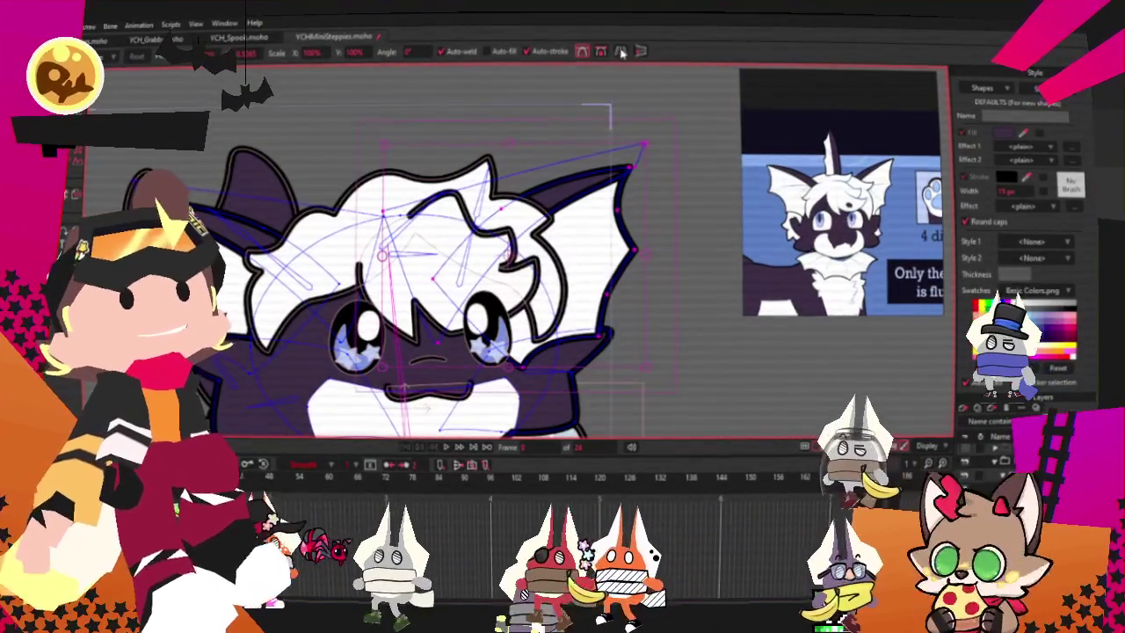
mouse_move(482, 160)
mouse_down()
mouse_move(495, 98)
mouse_move(260, 113)
mouse_up()
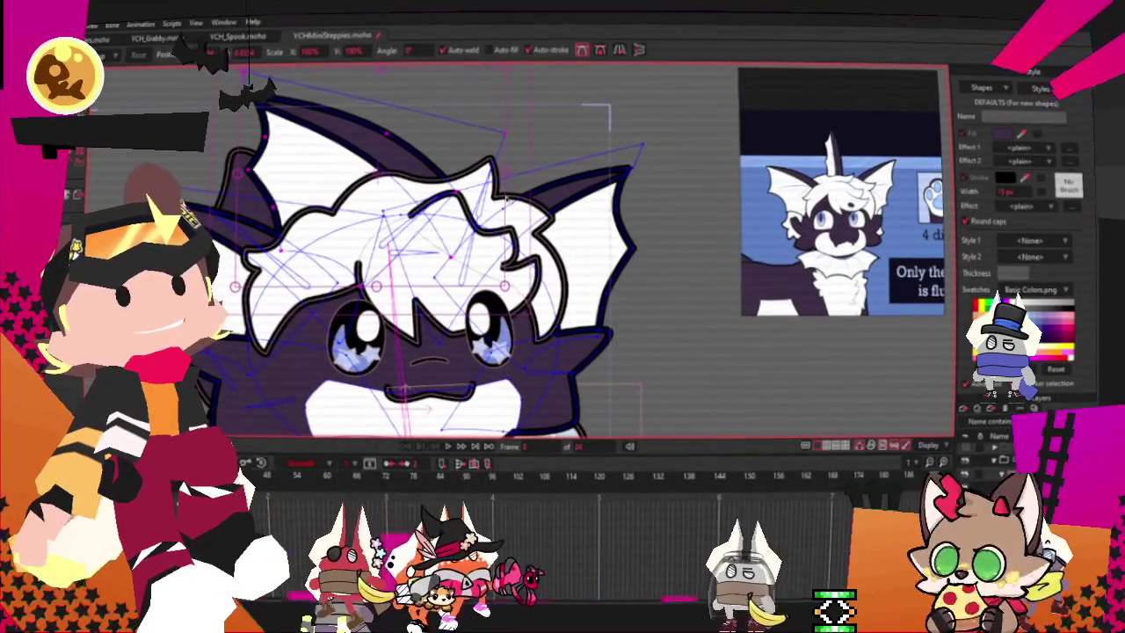
- Pull a white pointed spike up at the top centre of the bear's head
scroll(505, 201, down, 1)
drag(417, 233, 403, 130)
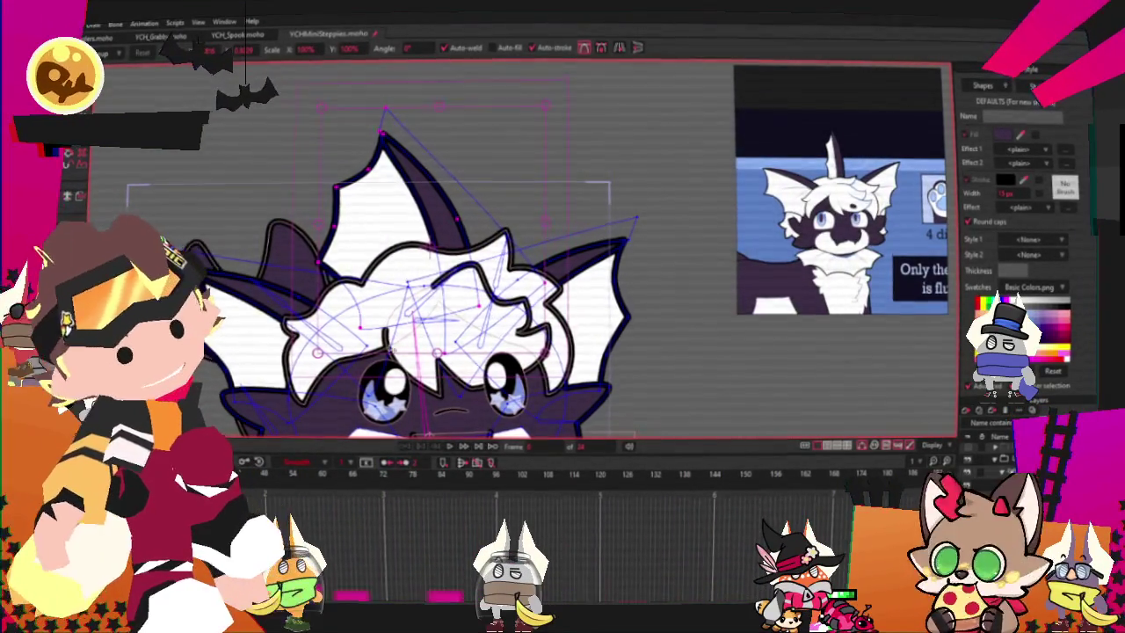
scroll(332, 310, down, 2)
scroll(332, 309, up, 3)
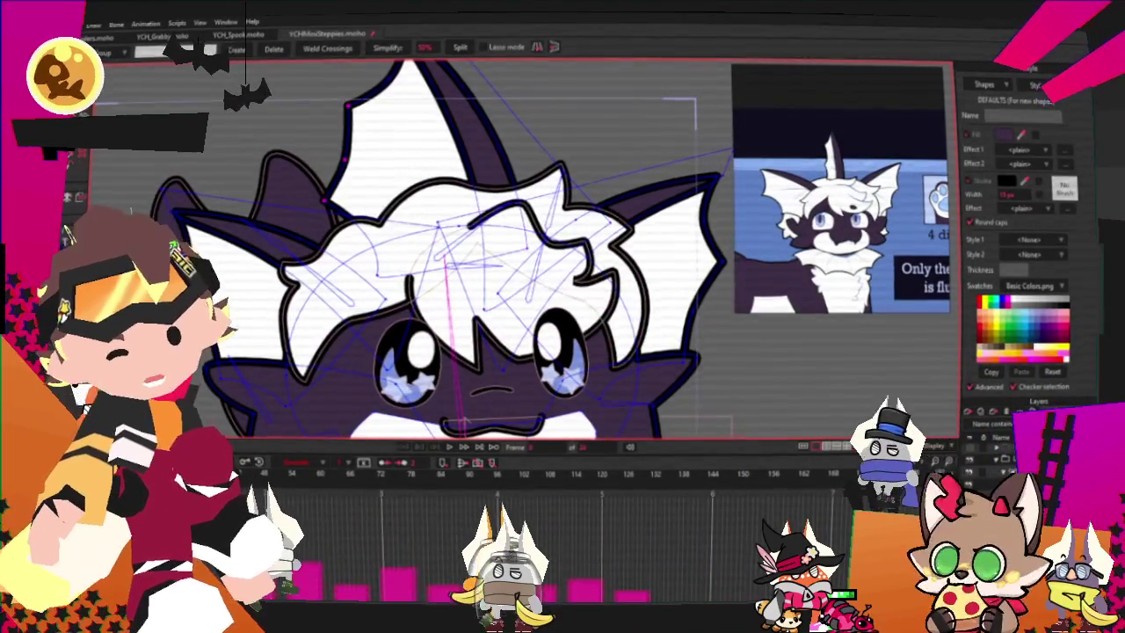
- Move the ear tip down-left and pull the notch point down to reshape the ear
key(t)
scroll(407, 168, up, 2)
scroll(406, 169, up, 2)
scroll(362, 222, up, 2)
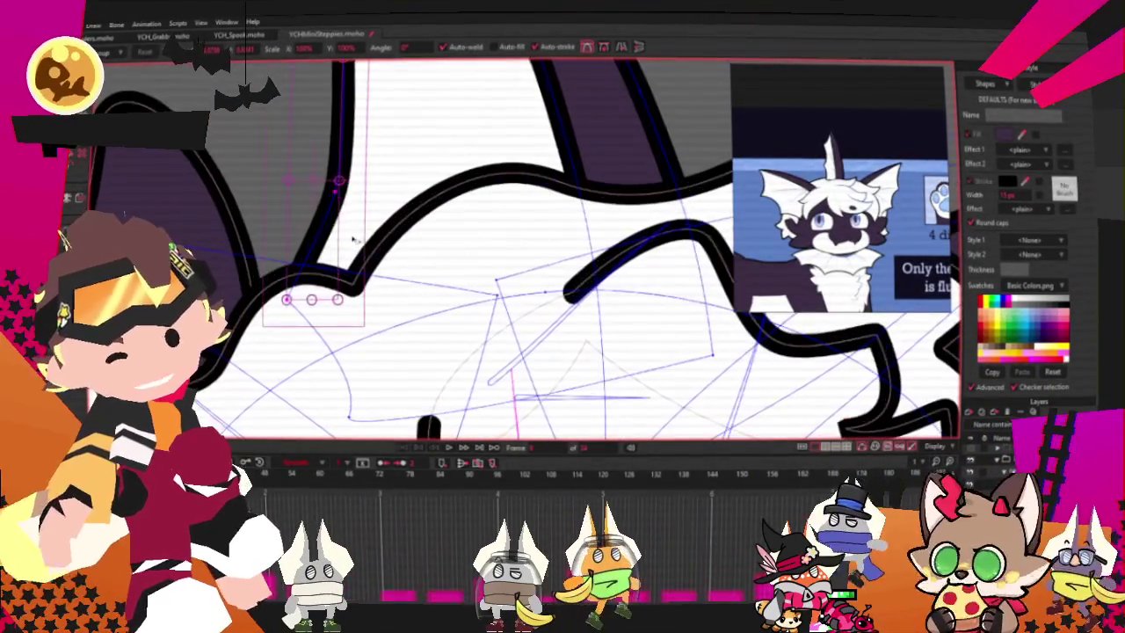
scroll(362, 221, down, 2)
scroll(361, 222, down, 1)
scroll(361, 221, up, 1)
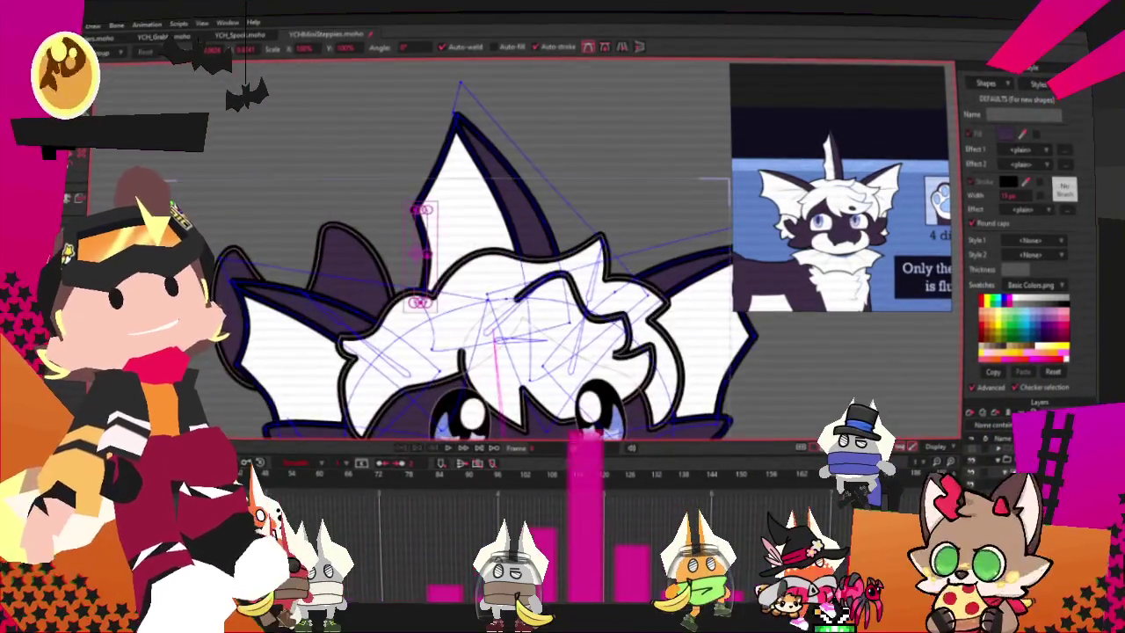
key(g)
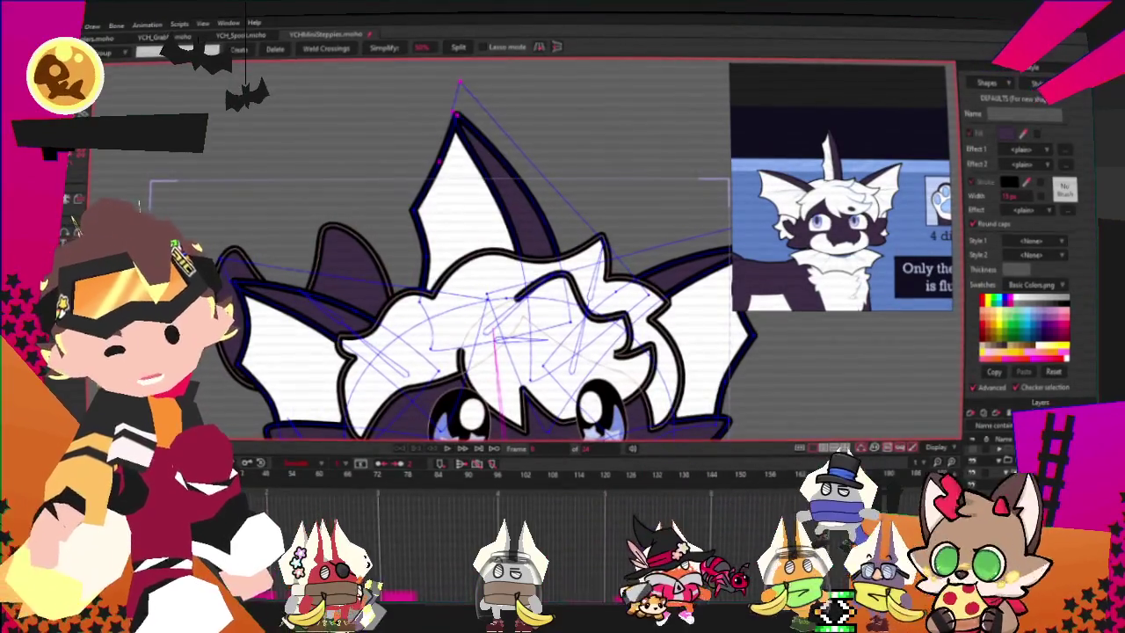
scroll(396, 207, up, 2)
scroll(396, 207, up, 2)
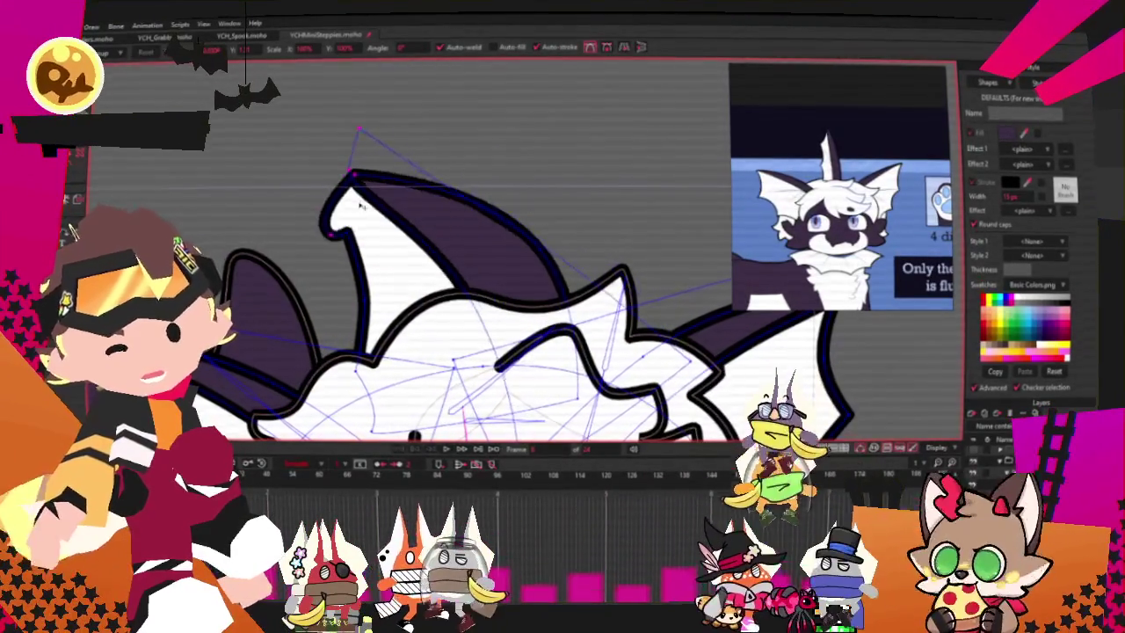
key(t)
scroll(396, 208, up, 2)
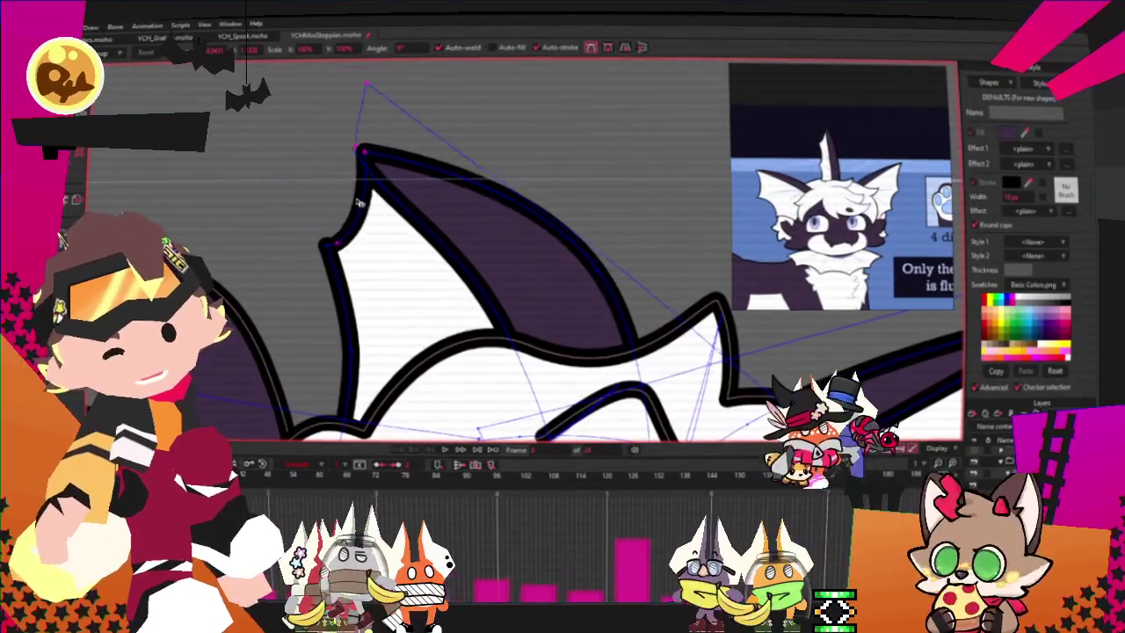
drag(396, 205, 334, 211)
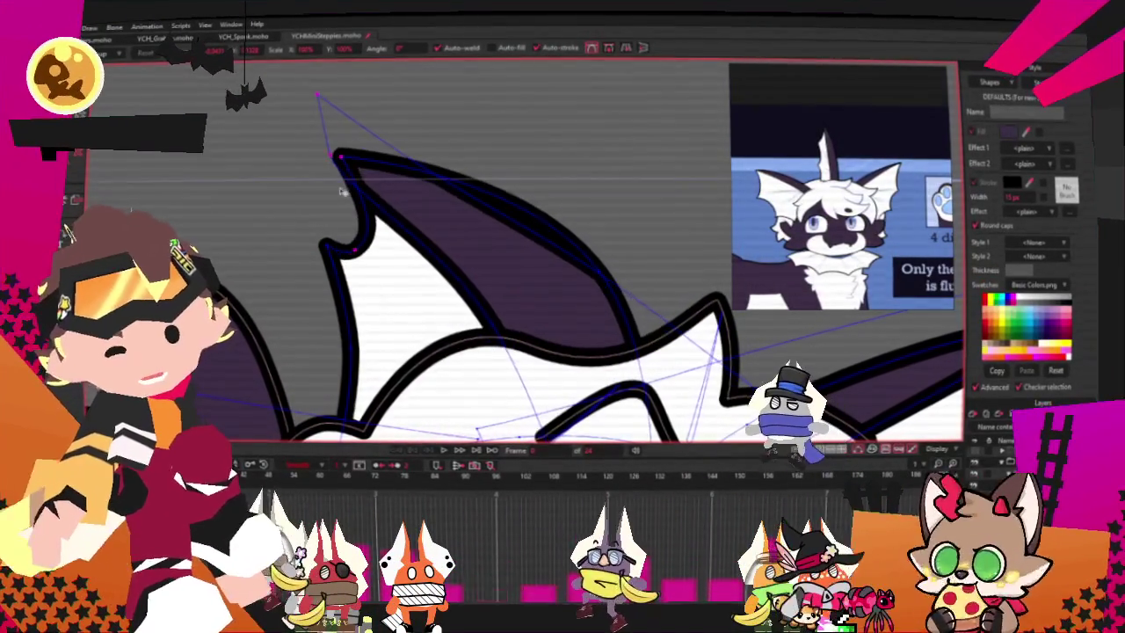
drag(325, 249, 317, 261)
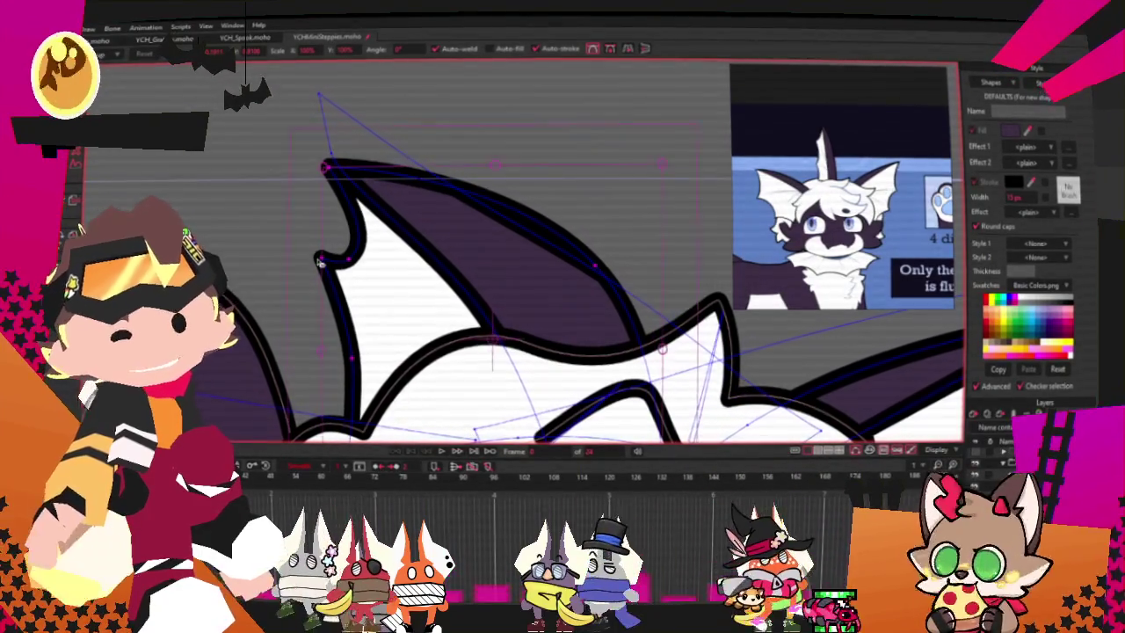
drag(323, 273, 349, 355)
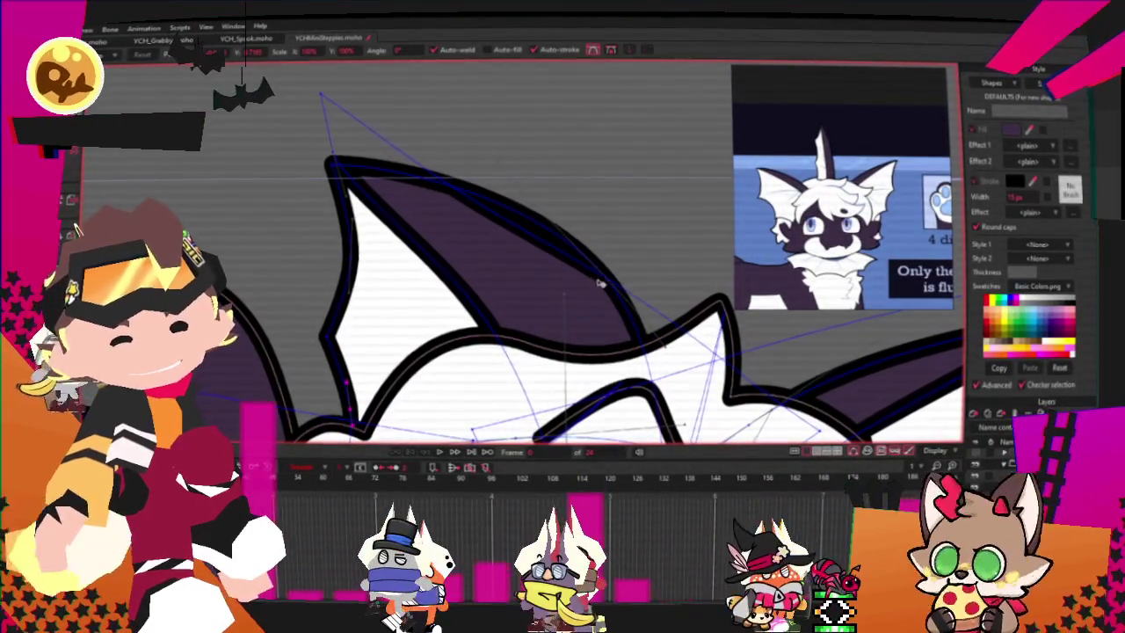
- Play the animation to check the reshaped head, then stop playback
scroll(596, 283, down, 3)
scroll(596, 283, down, 2)
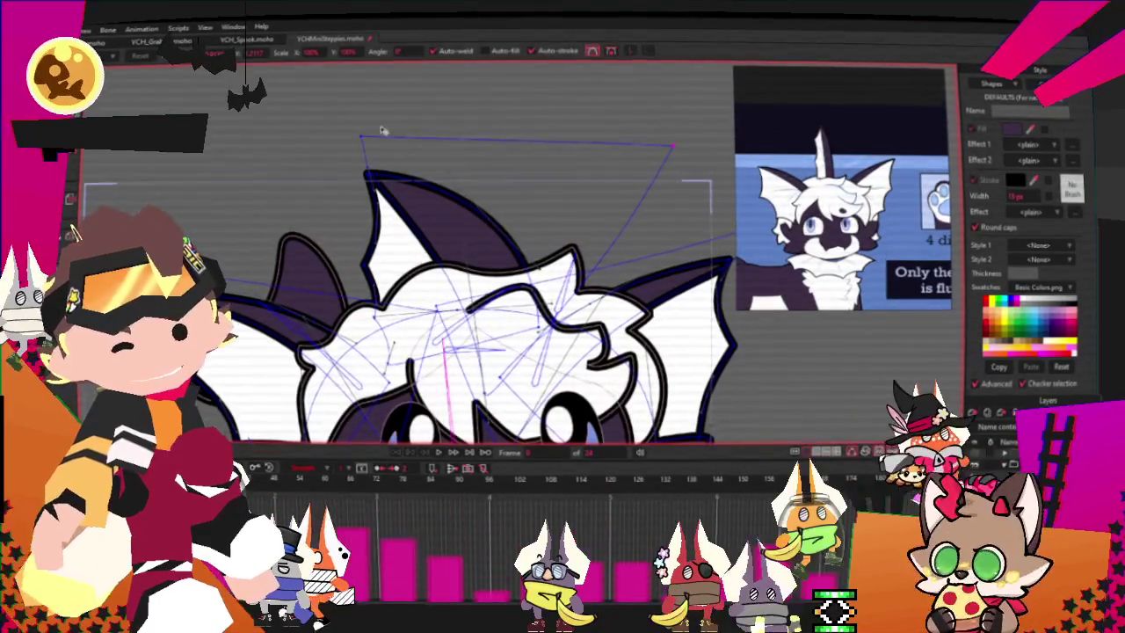
scroll(379, 192, up, 2)
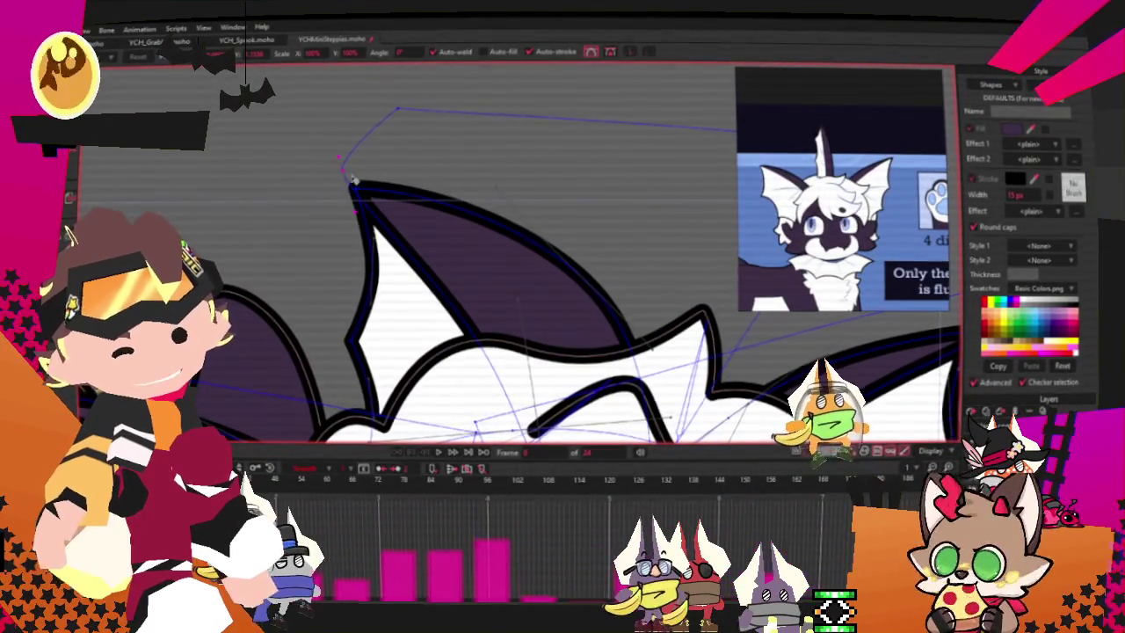
scroll(365, 165, down, 2)
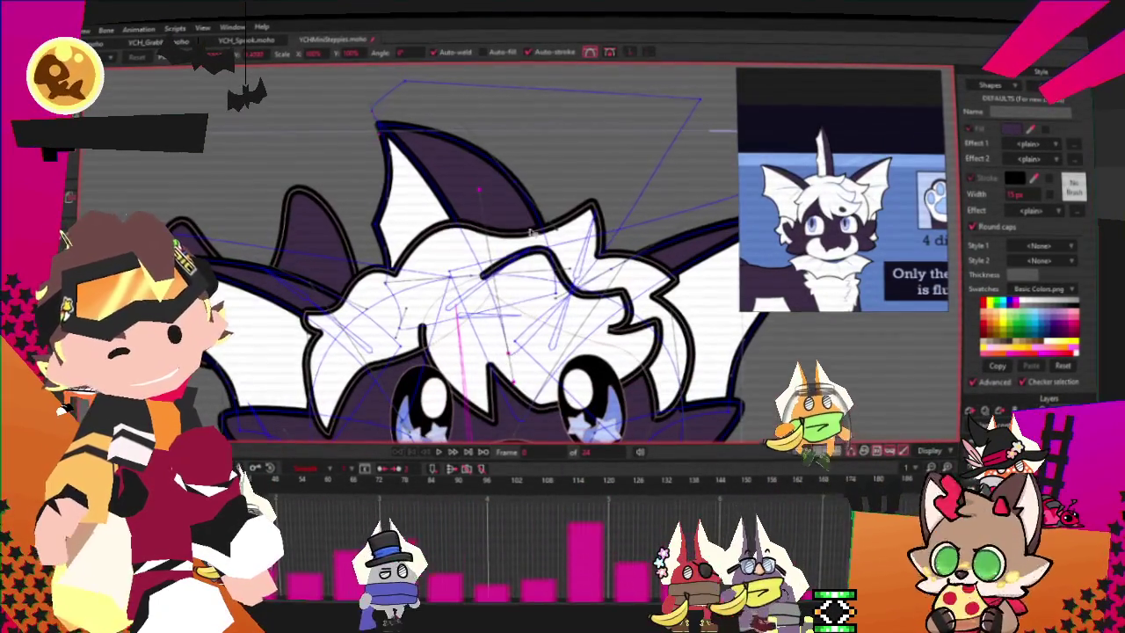
scroll(521, 192, up, 2)
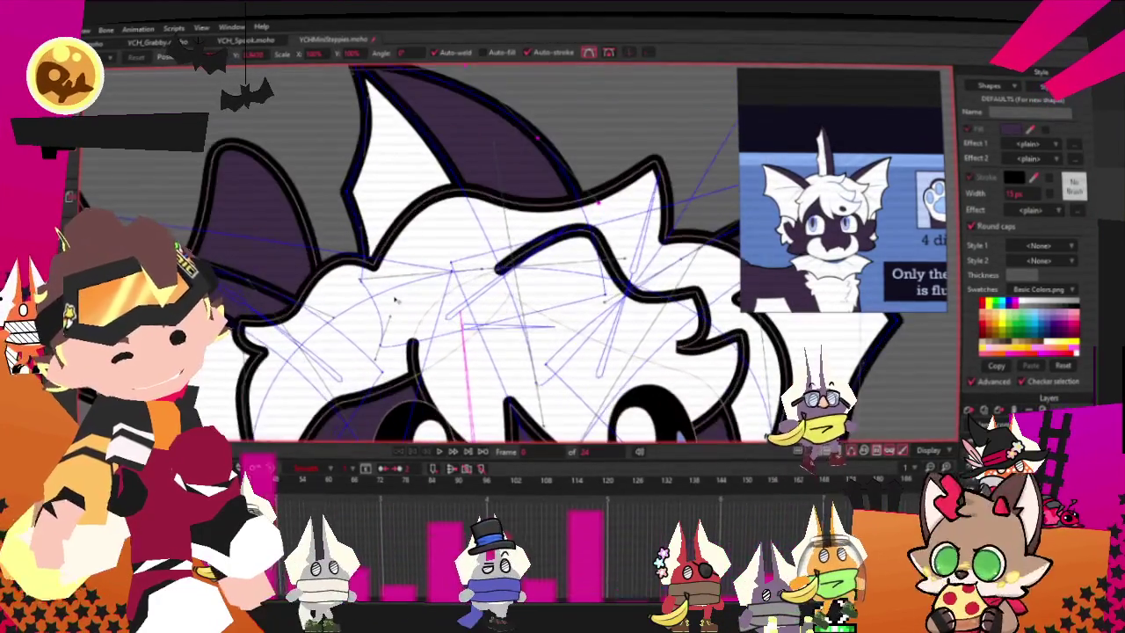
scroll(492, 220, down, 2)
scroll(484, 255, up, 1)
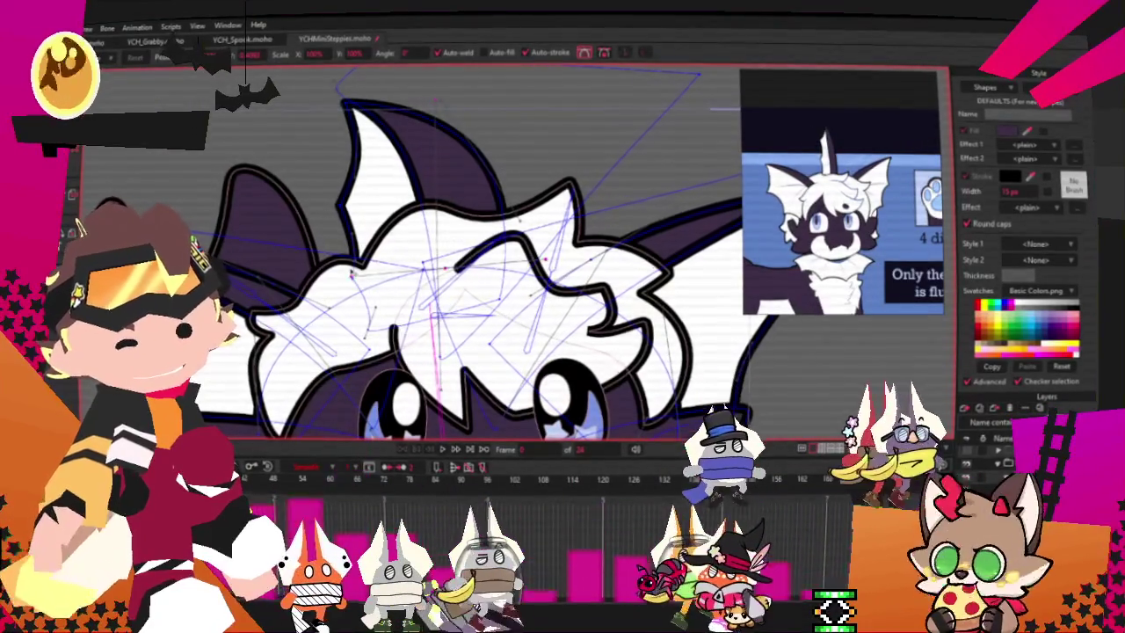
scroll(346, 275, up, 3)
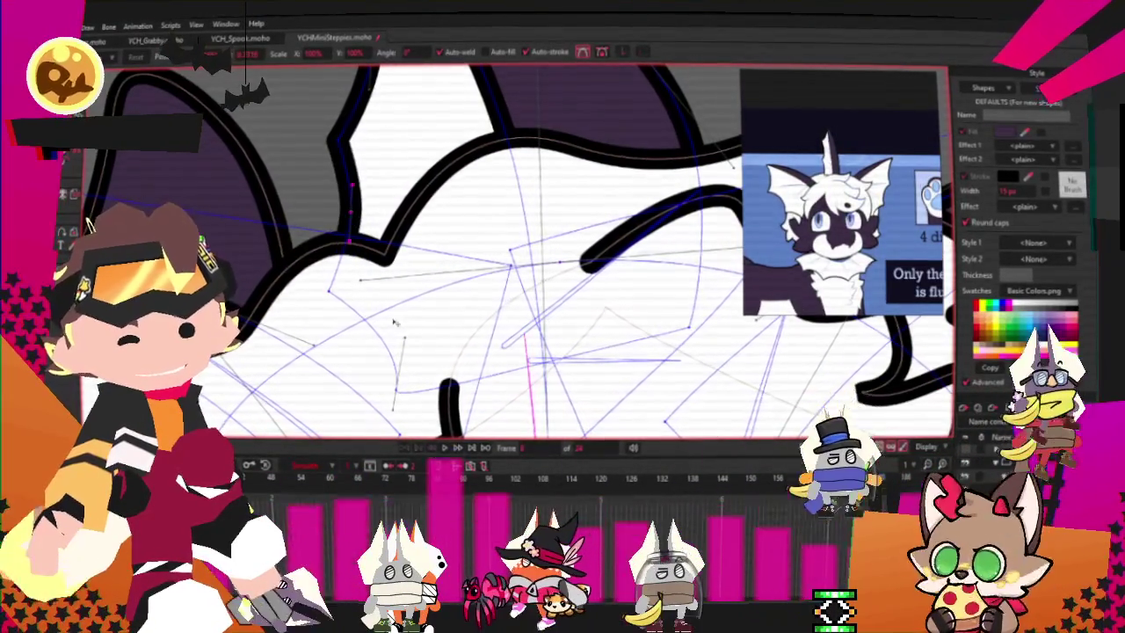
scroll(453, 252, down, 3)
scroll(452, 252, up, 2)
scroll(454, 396, down, 3)
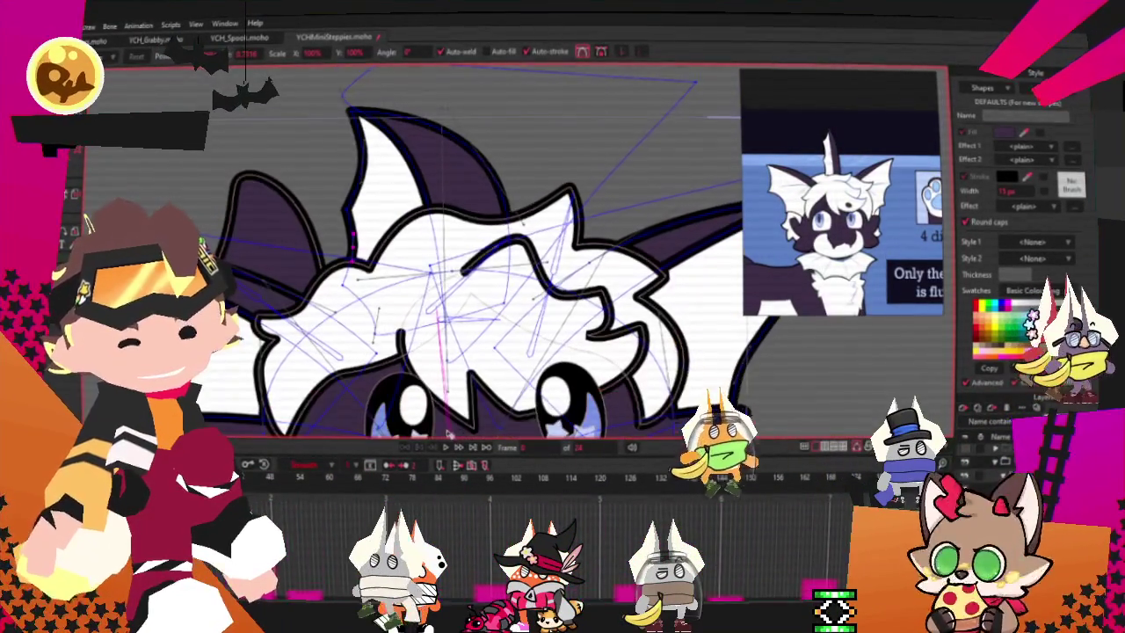
click(454, 447)
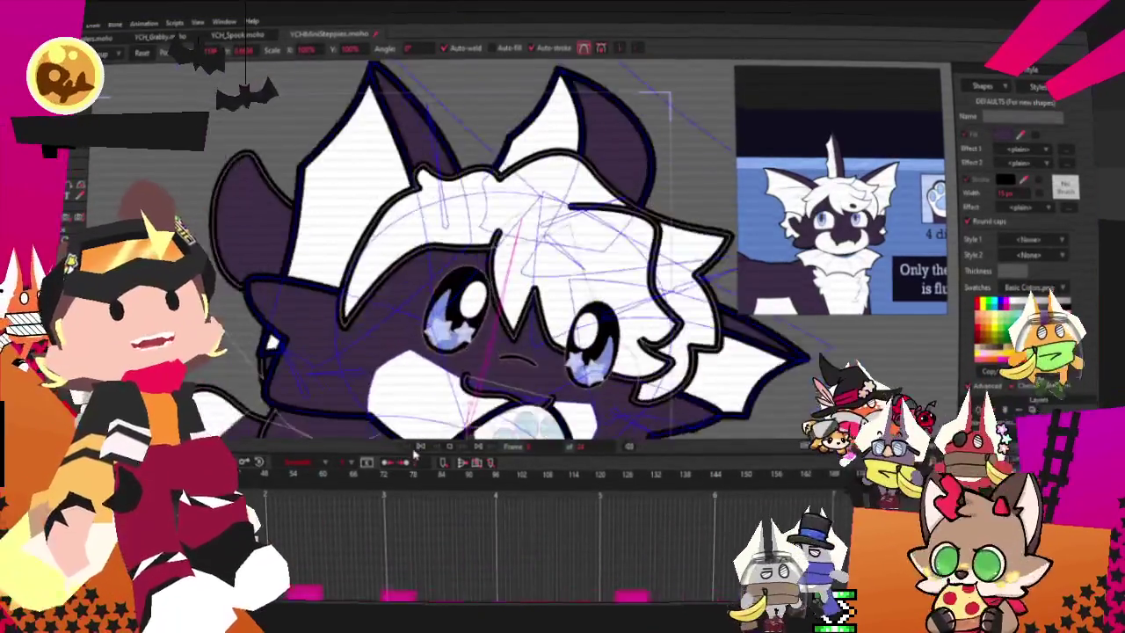
key(b)
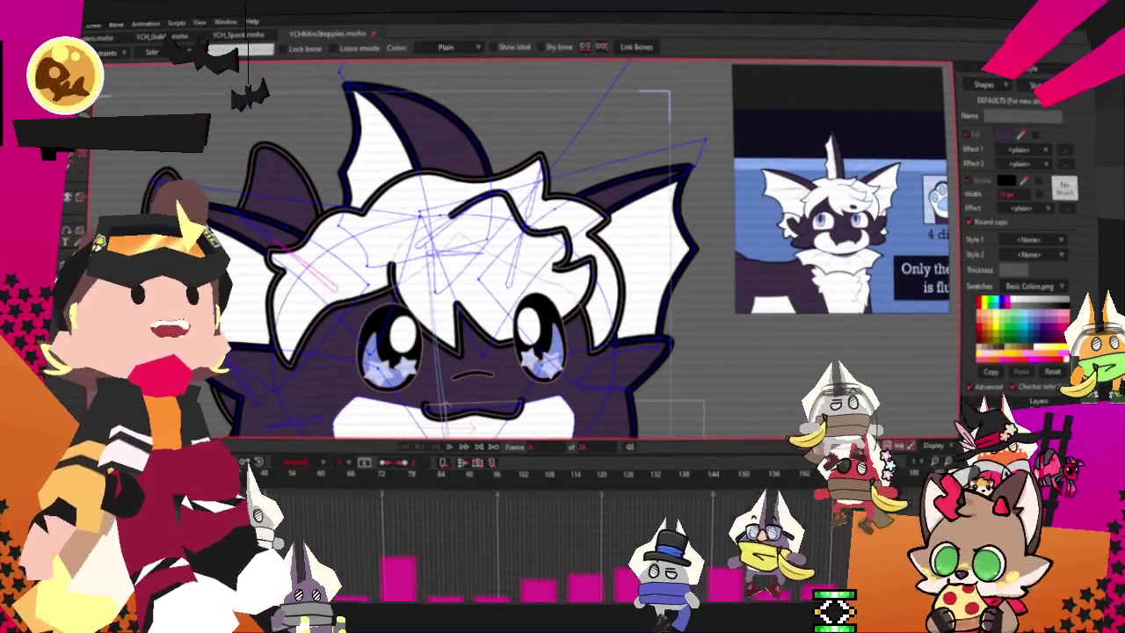
key(g)
scroll(475, 264, up, 2)
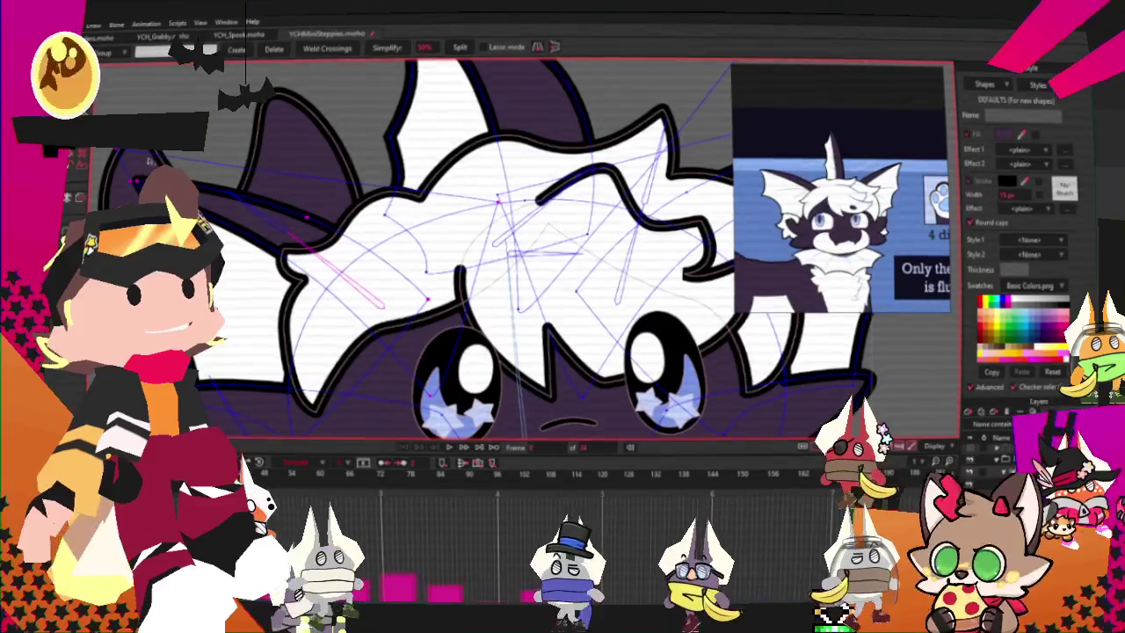
key(i)
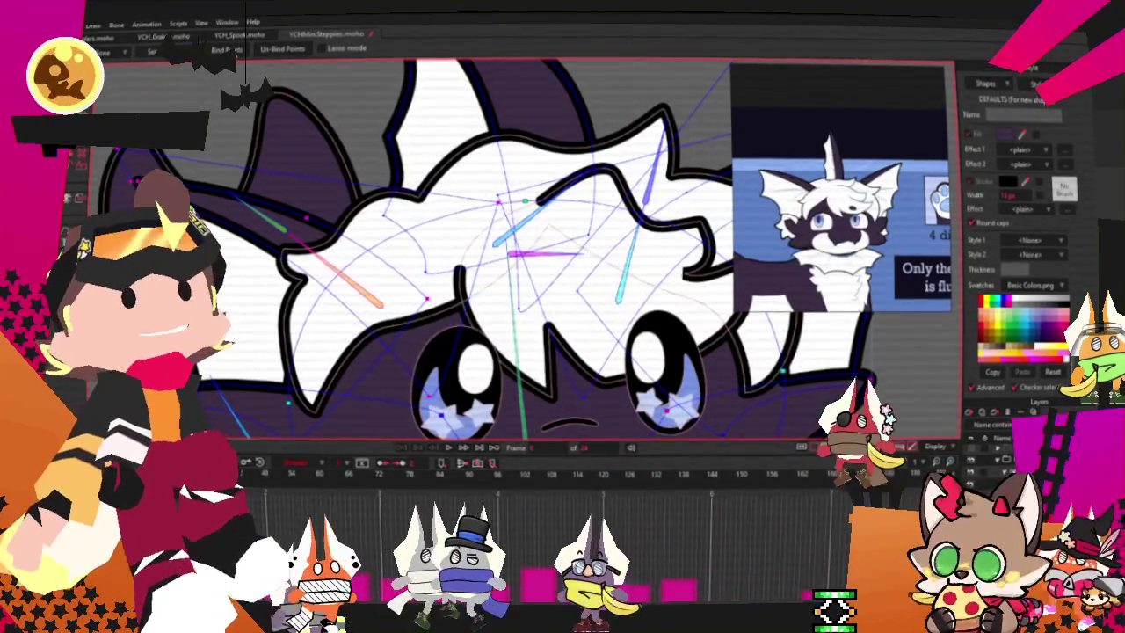
drag(545, 264, 378, 229)
key(z)
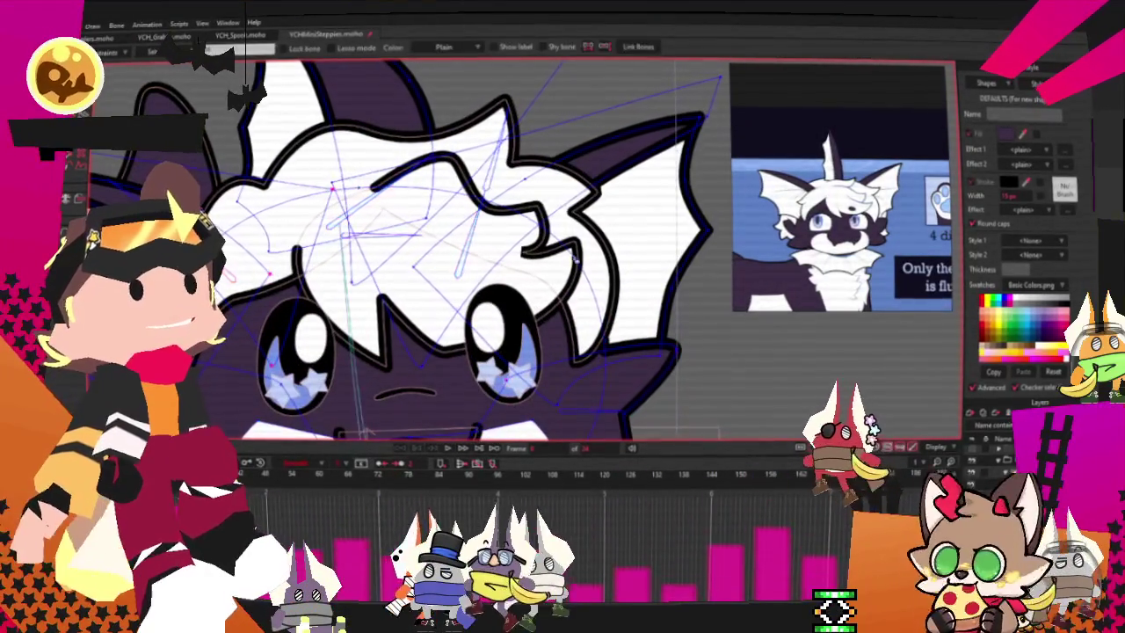
key(g)
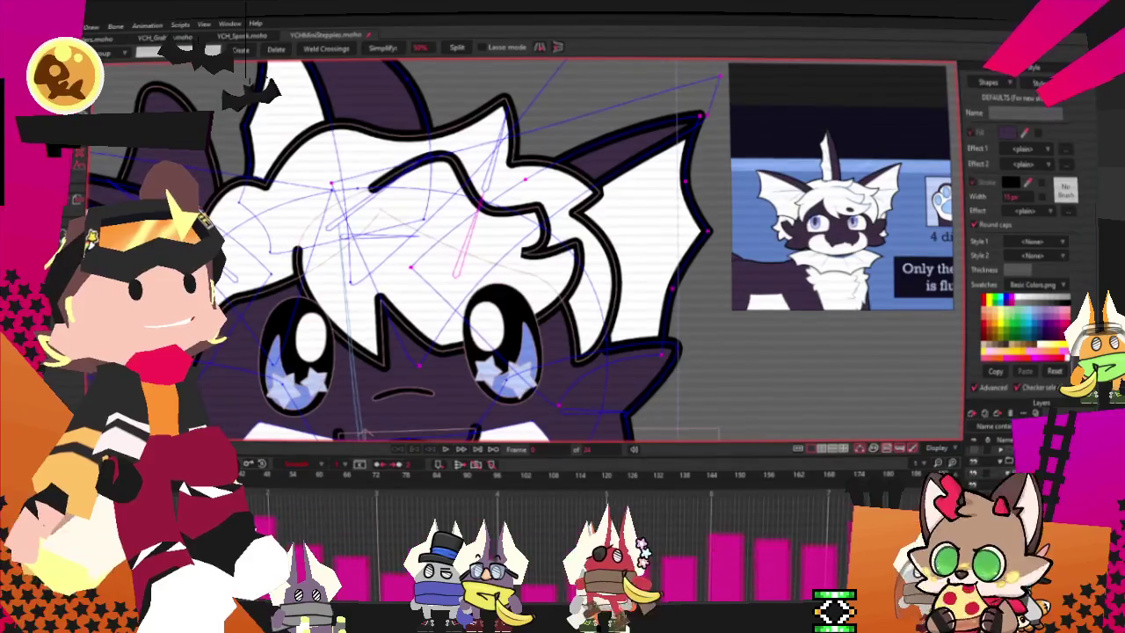
key(i)
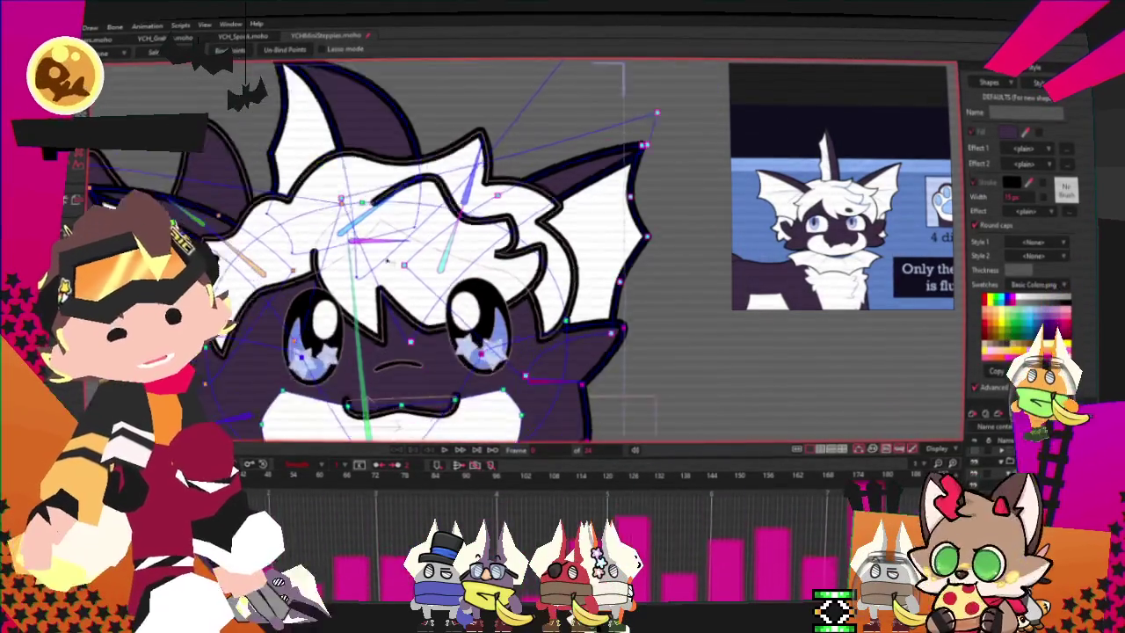
key(z)
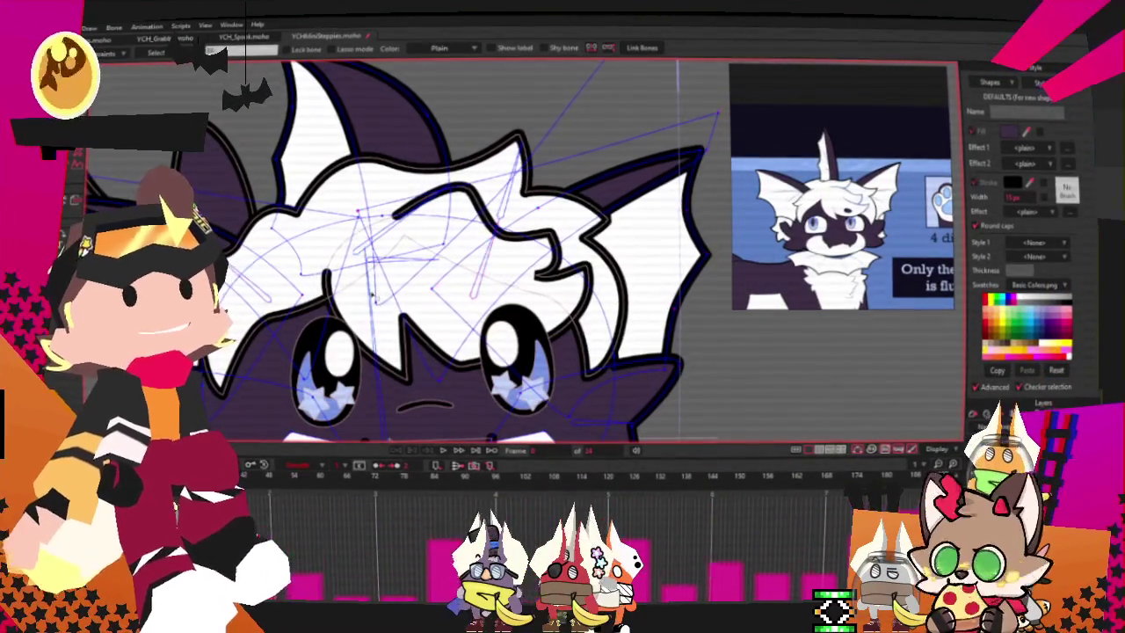
key(g)
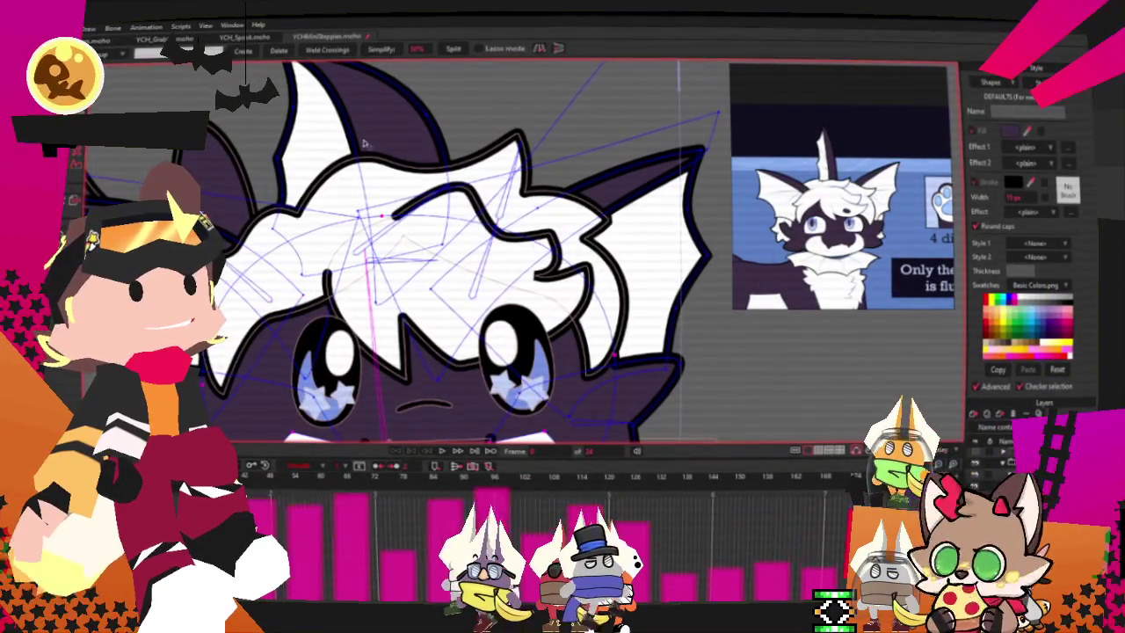
scroll(374, 123, down, 3)
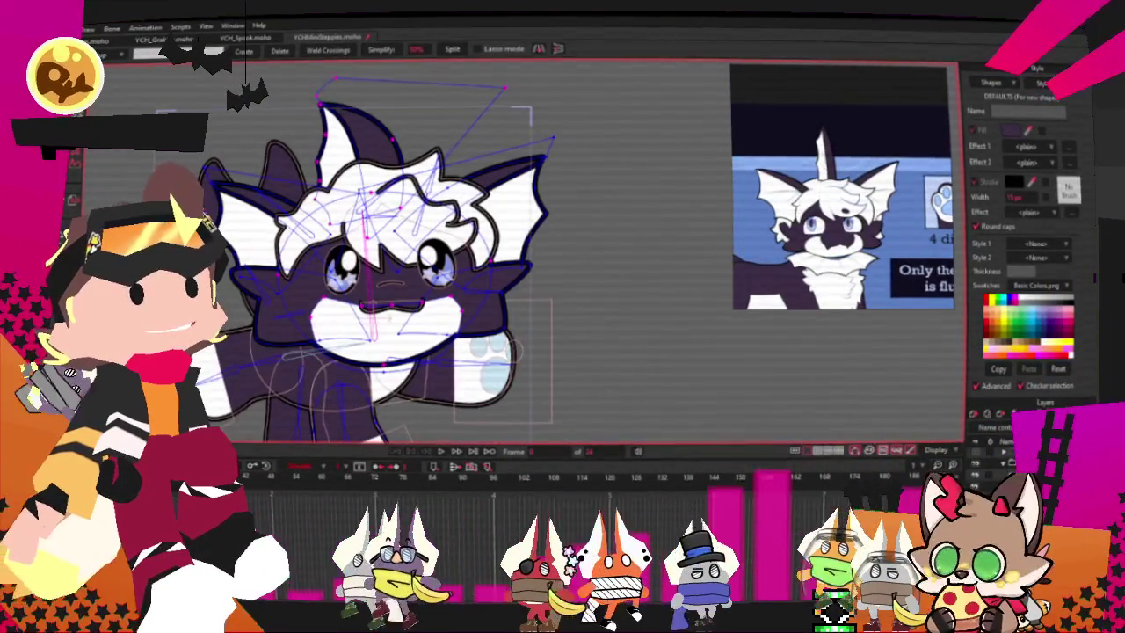
key(i)
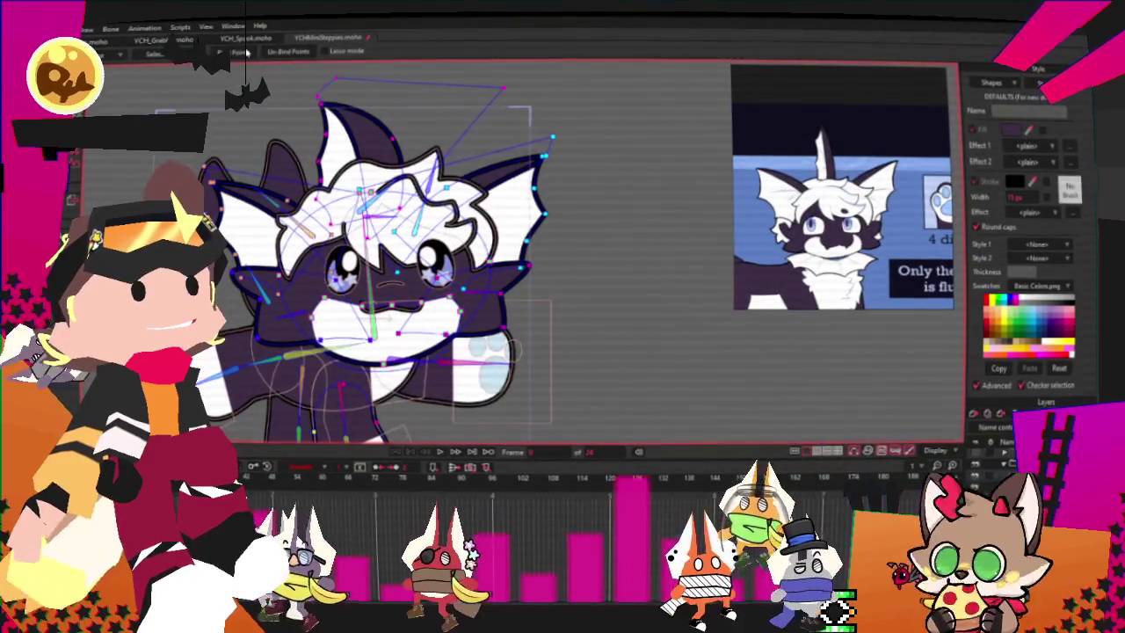
scroll(352, 264, down, 3)
scroll(351, 264, up, 3)
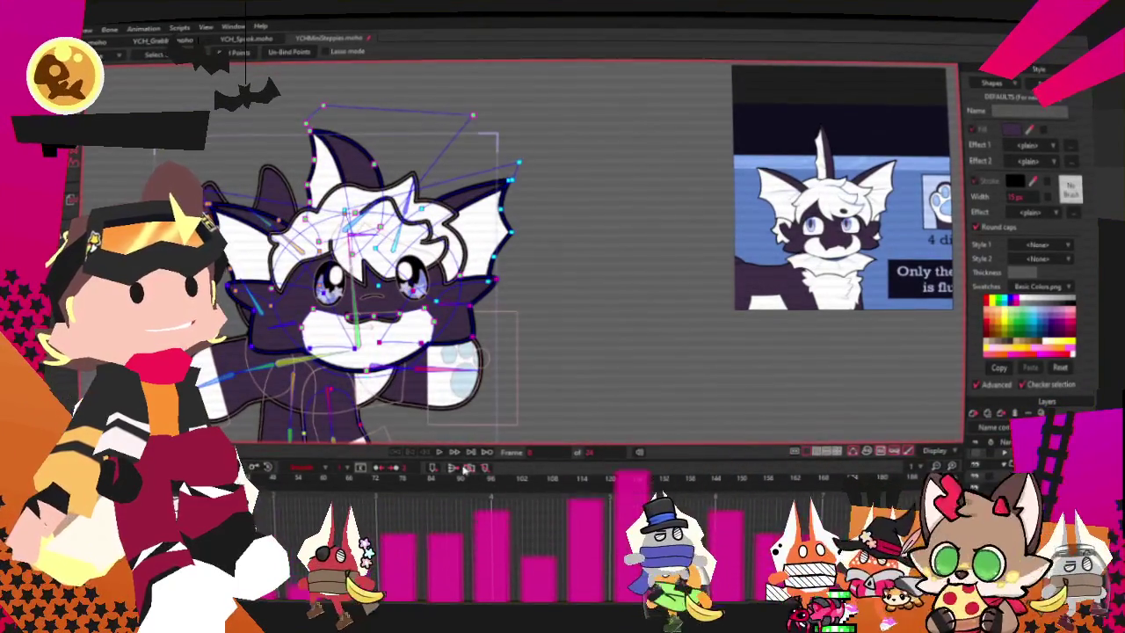
click(454, 467)
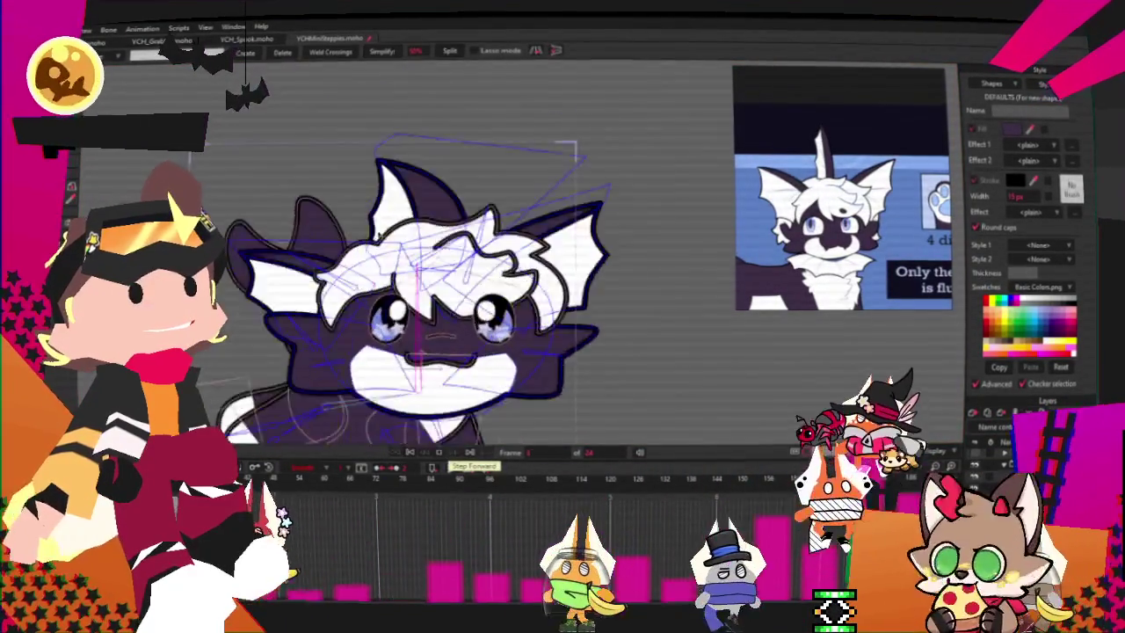
scroll(387, 281, up, 2)
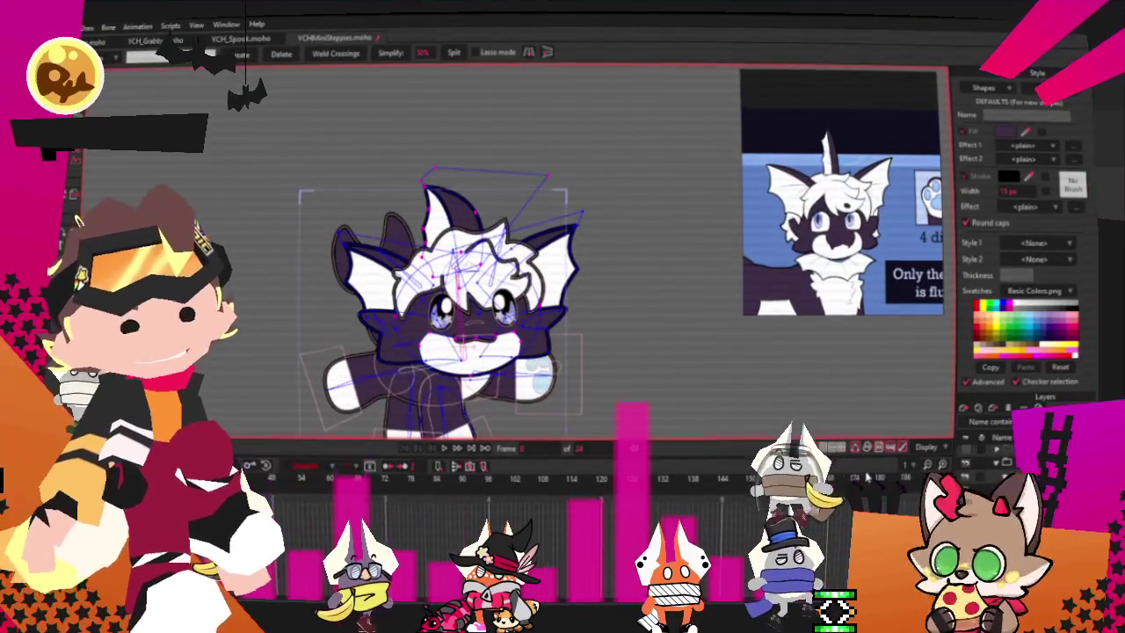
key(z)
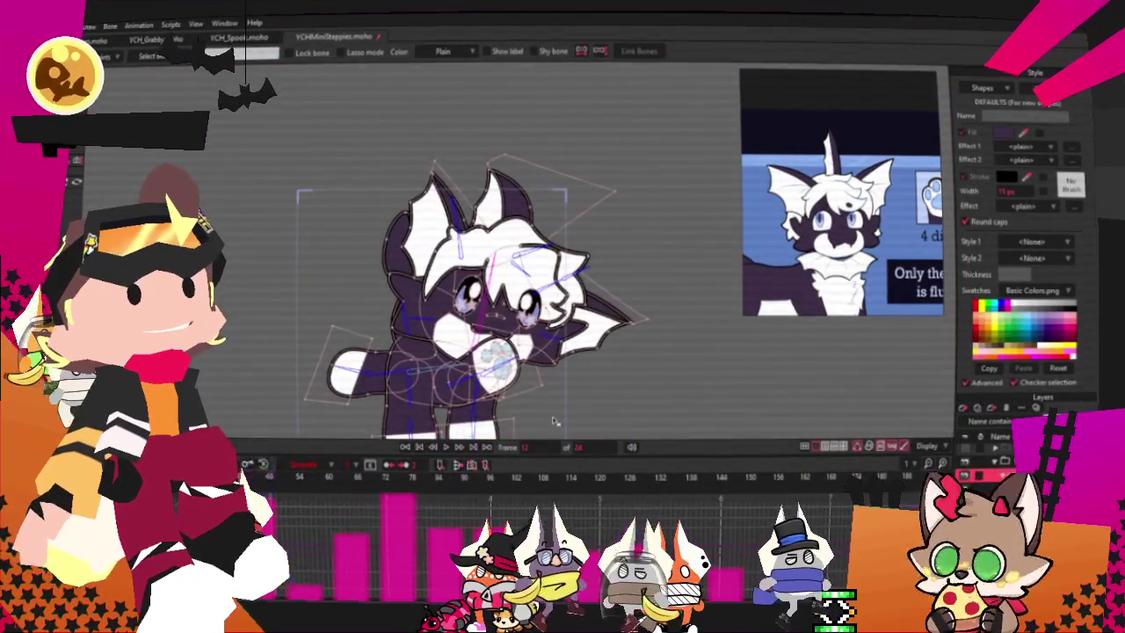
- Rotate the head bone at frame 12 to lift the ear and hair, then preview from frame 6
scroll(506, 266, up, 3)
key(t)
scroll(552, 239, up, 1)
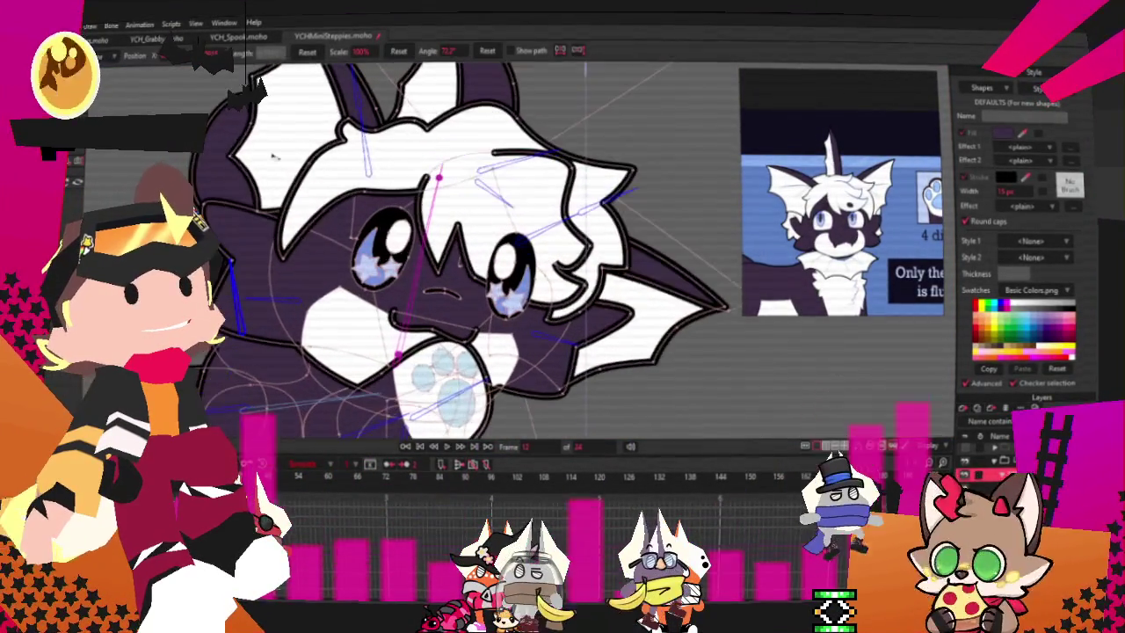
mouse_move(549, 237)
mouse_down()
mouse_move(524, 245)
mouse_move(540, 197)
mouse_move(472, 270)
mouse_up()
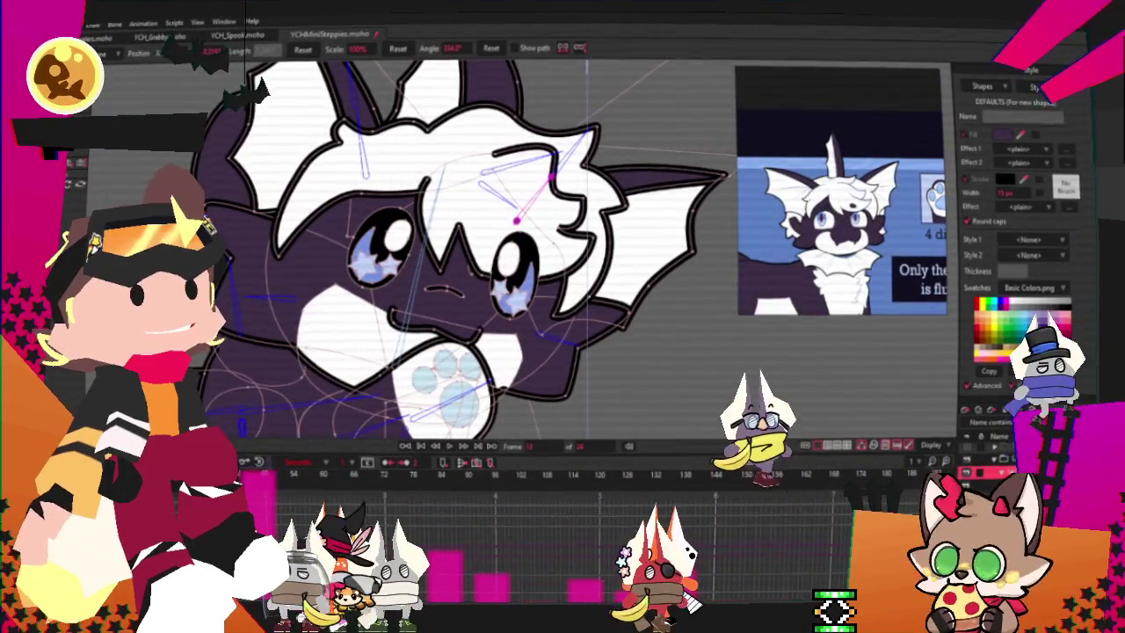
drag(519, 220, 514, 219)
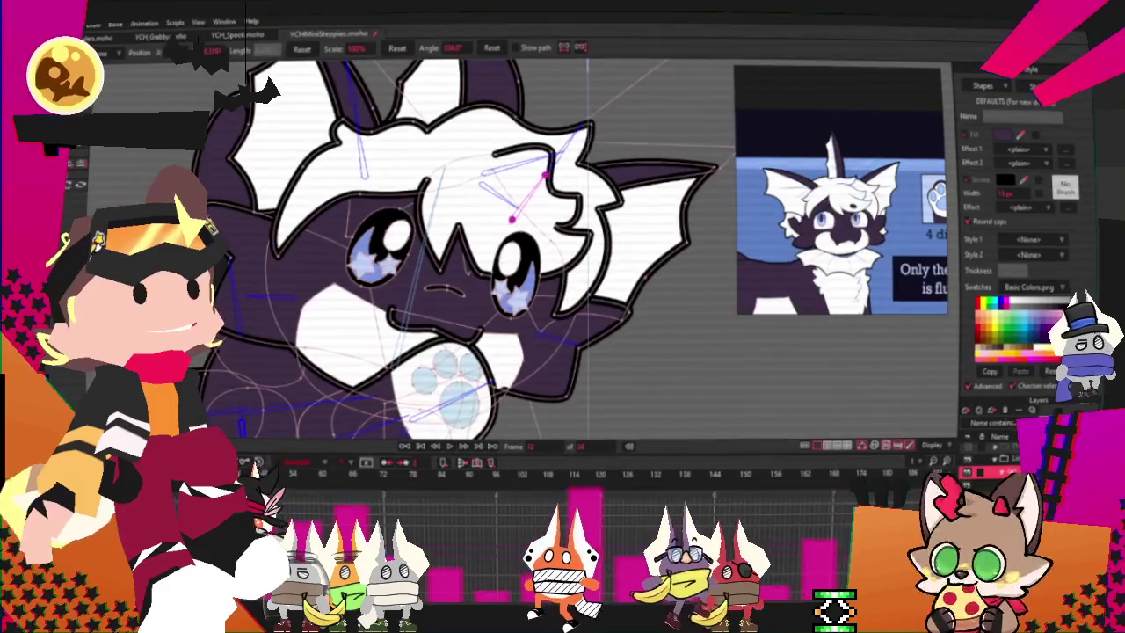
click(239, 465)
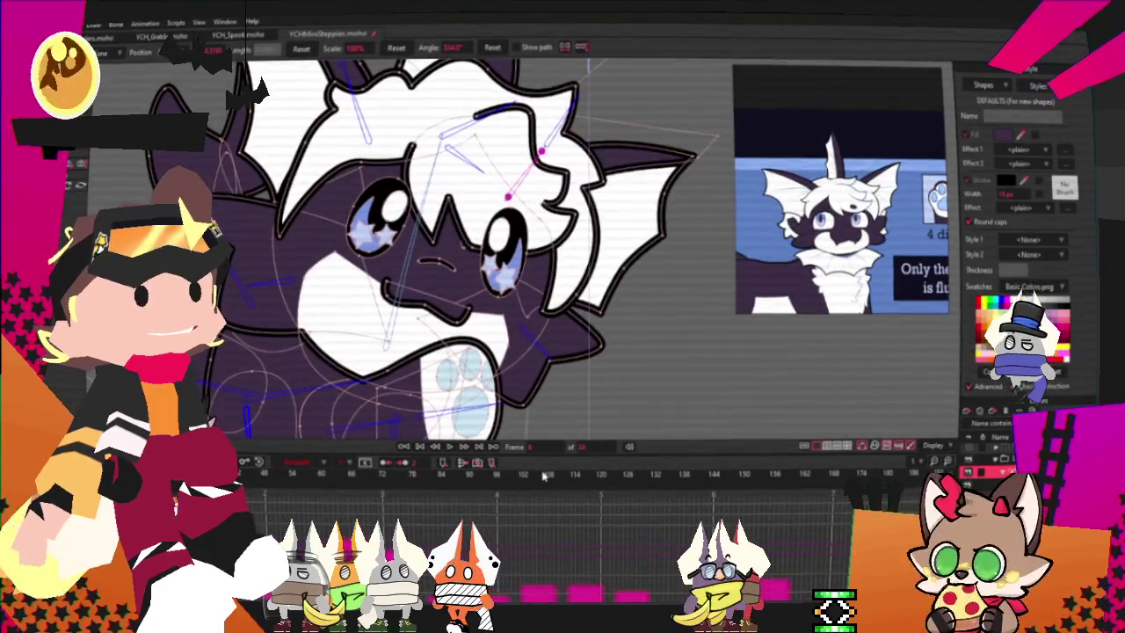
click(448, 448)
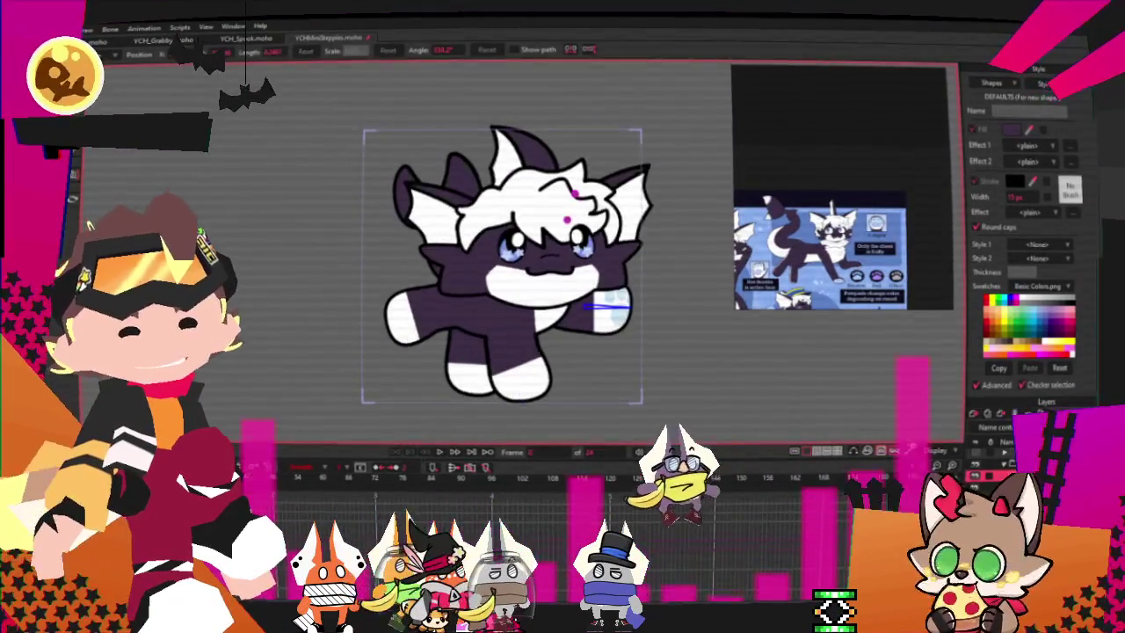
- Stop playback at frame 0, select all the bear's points and drag it up-left
click(419, 454)
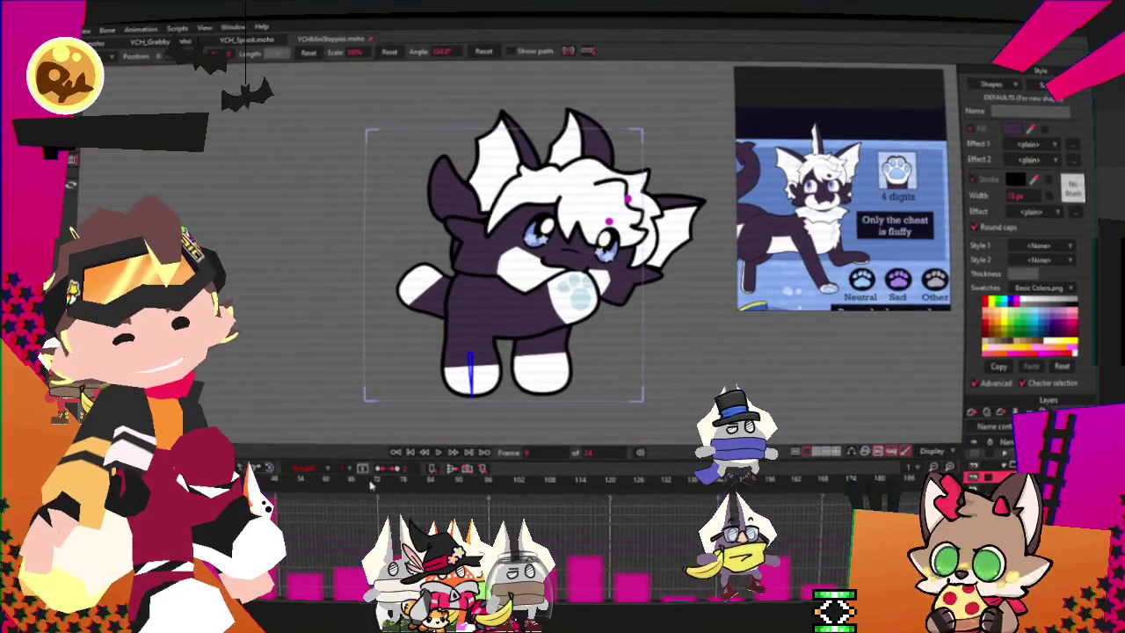
scroll(508, 341, up, 3)
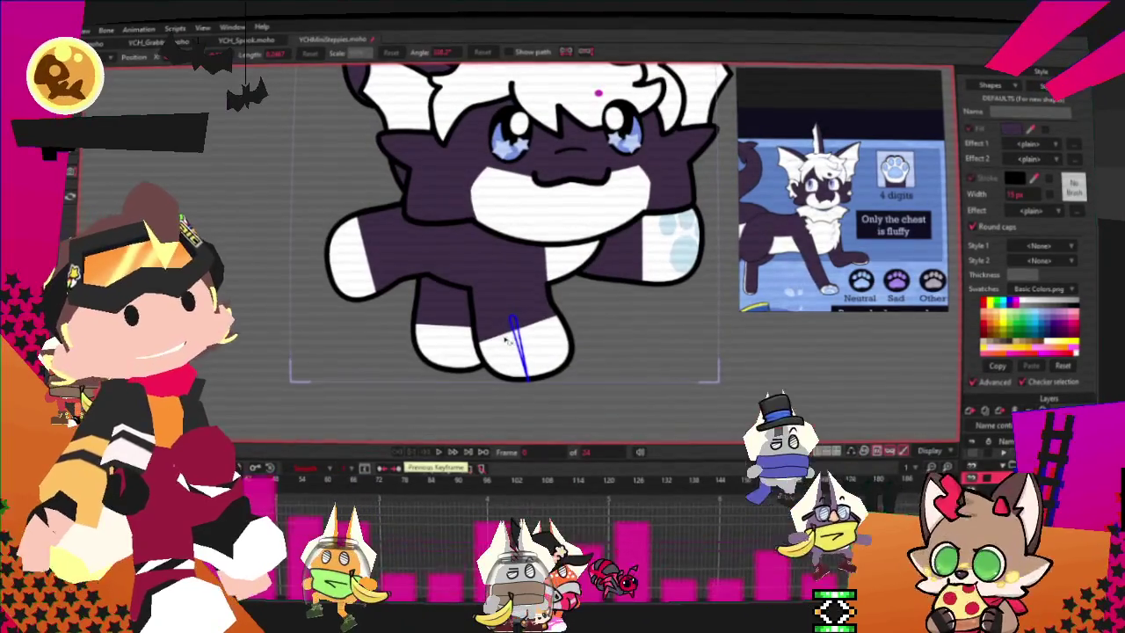
click(70, 231)
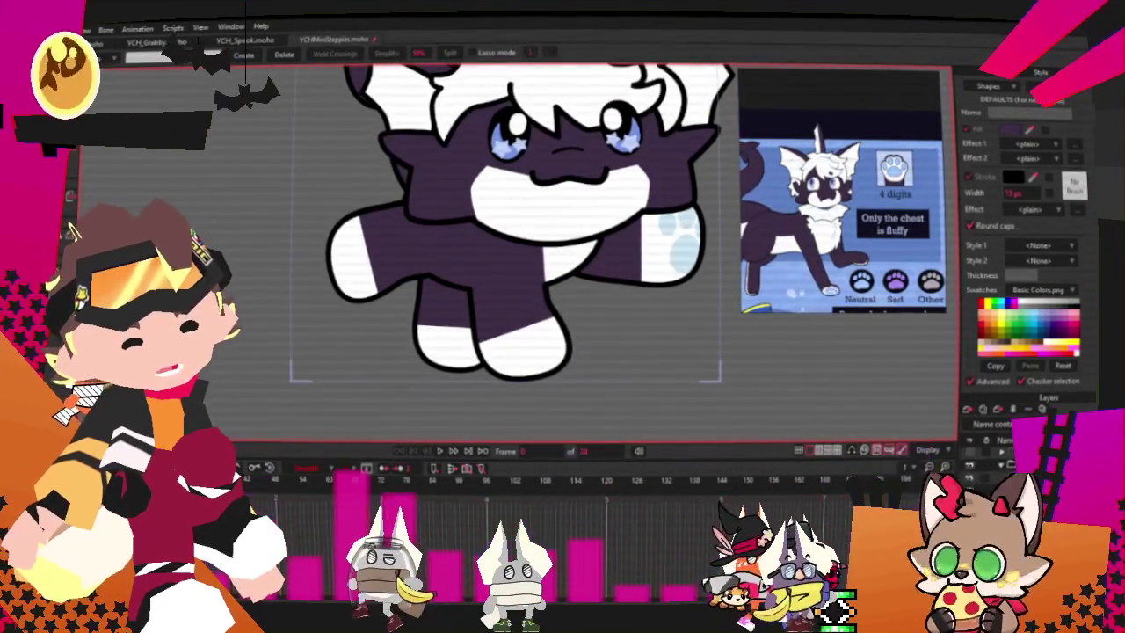
key(ctrl+a)
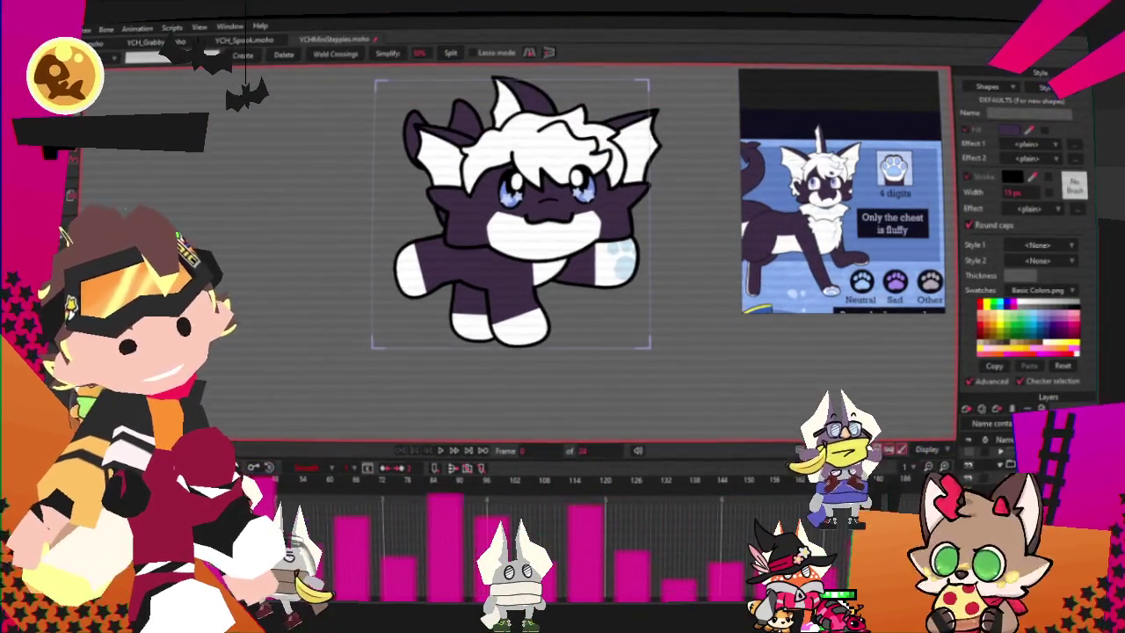
key(t)
drag(615, 373, 537, 329)
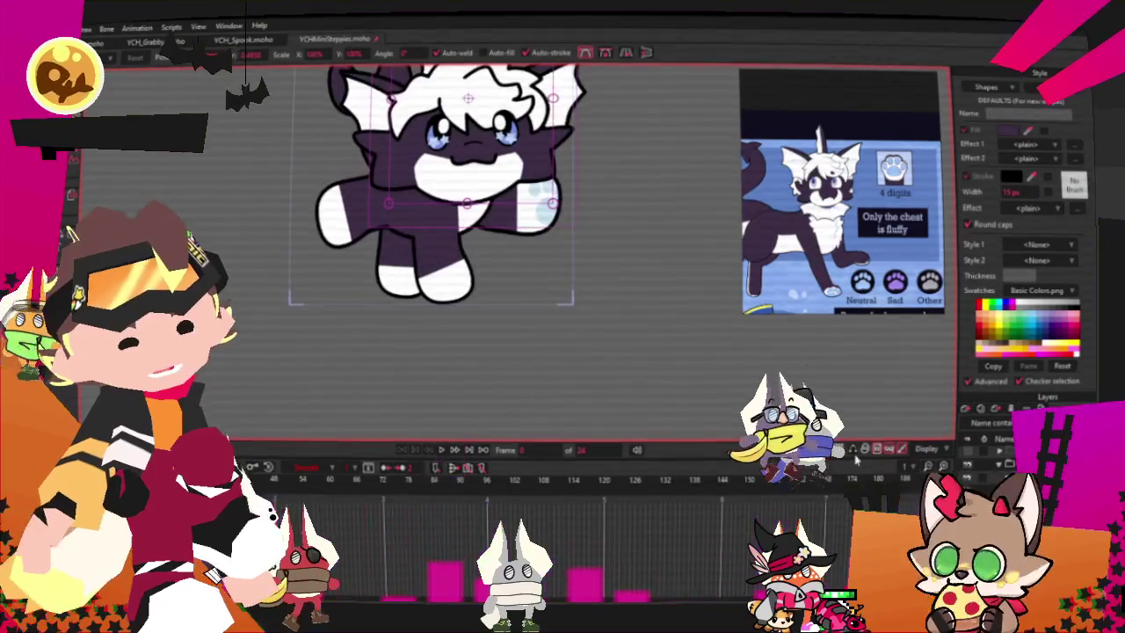
scroll(563, 334, up, 2)
scroll(563, 335, up, 2)
scroll(562, 334, up, 1)
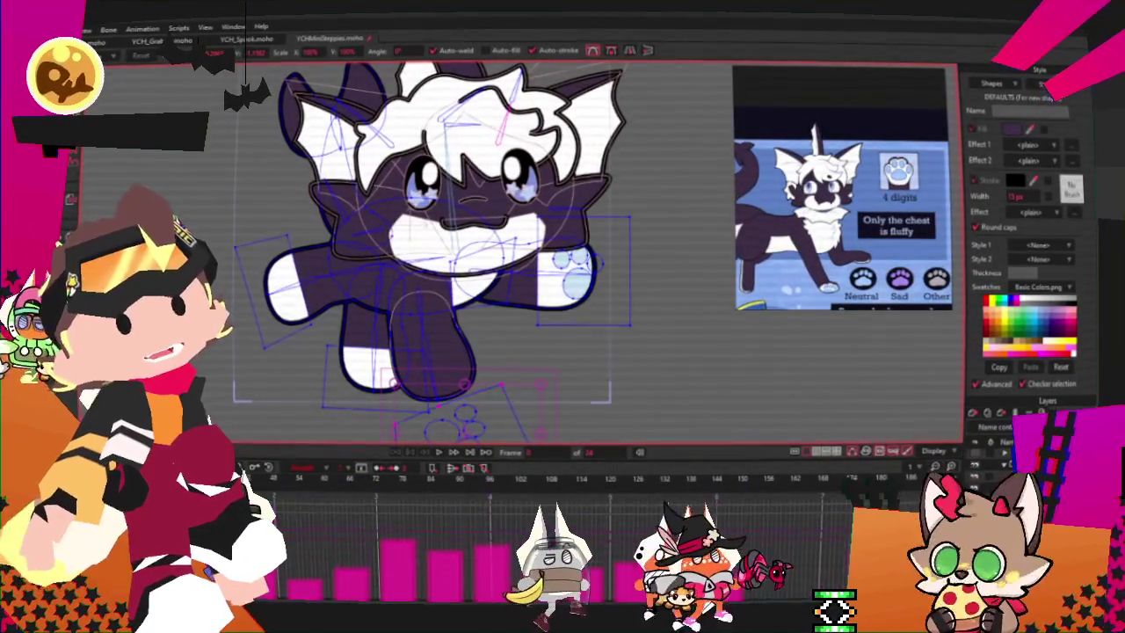
- Rotate the paw-pad circle group beneath the legs and play the animation to check it
scroll(493, 394, up, 3)
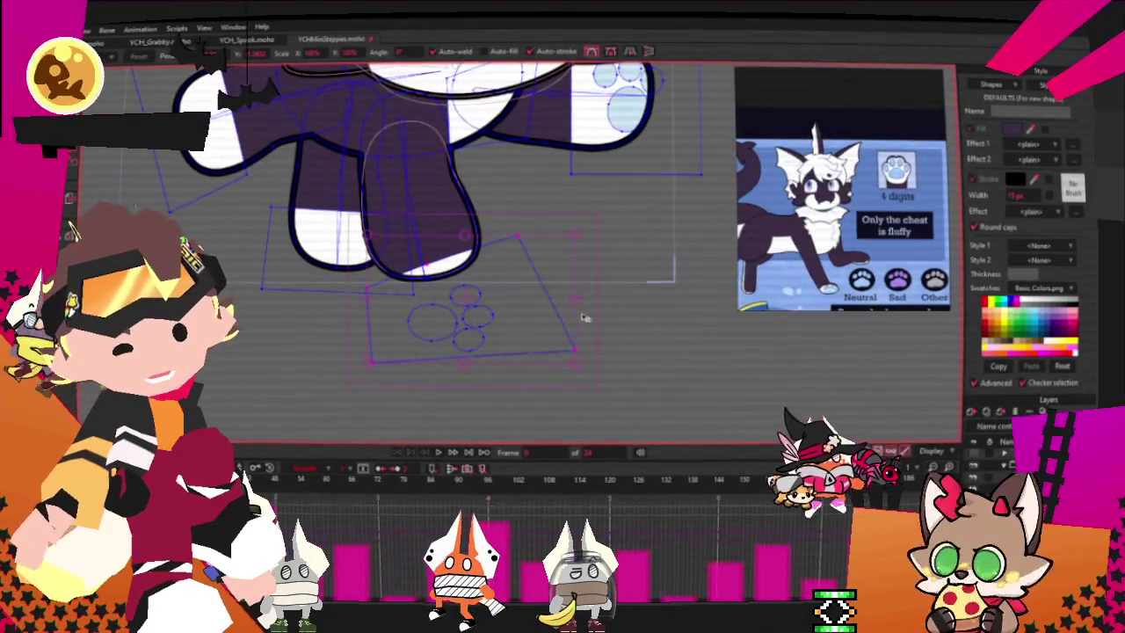
drag(584, 319, 566, 354)
scroll(499, 342, up, 2)
scroll(466, 317, up, 1)
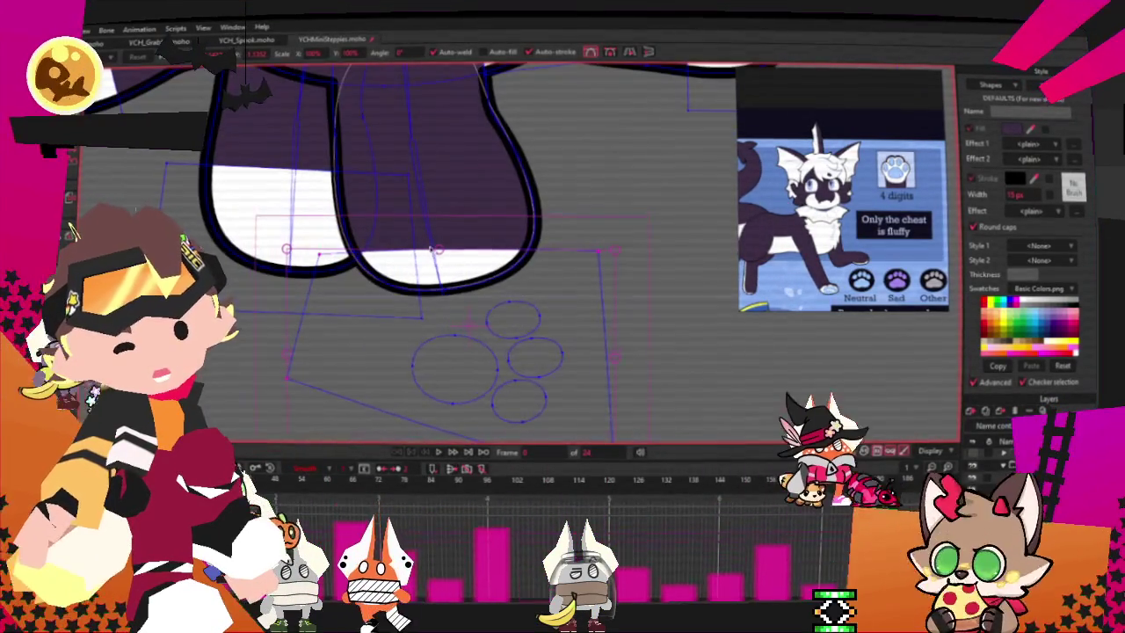
key(ctrl+a)
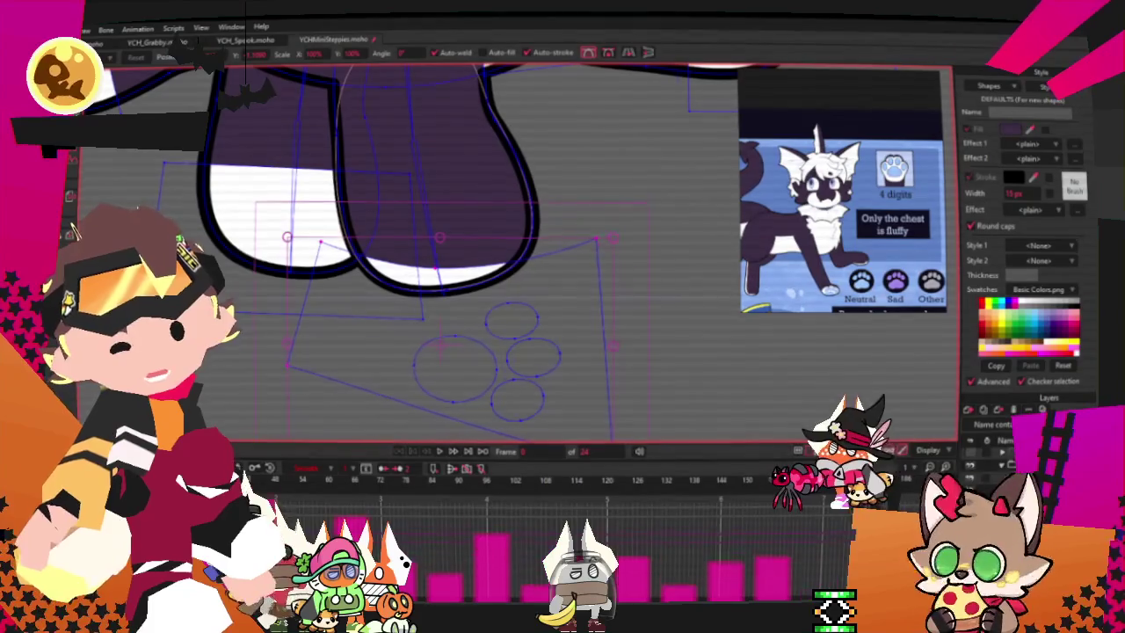
key(space)
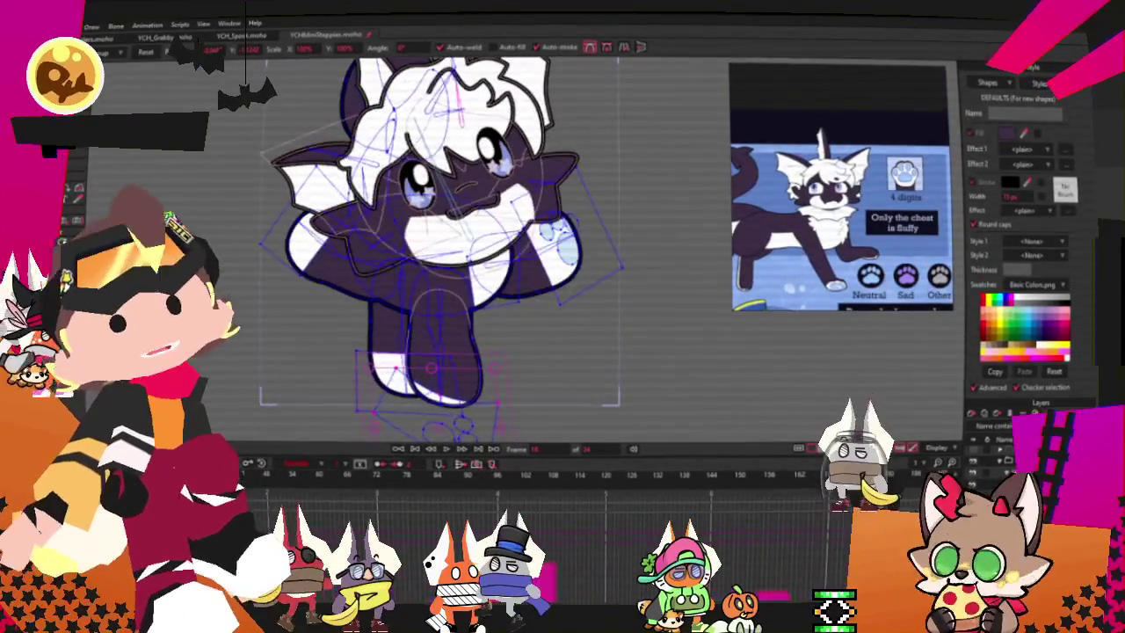
scroll(503, 429, up, 3)
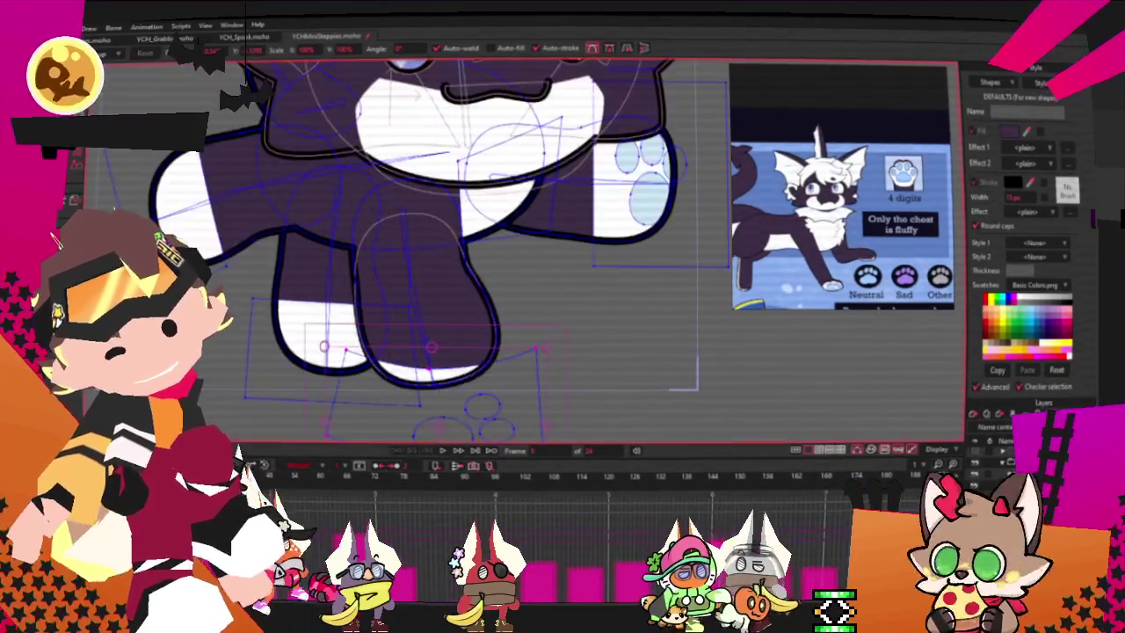
scroll(485, 402, down, 5)
scroll(501, 395, up, 2)
scroll(514, 387, up, 1)
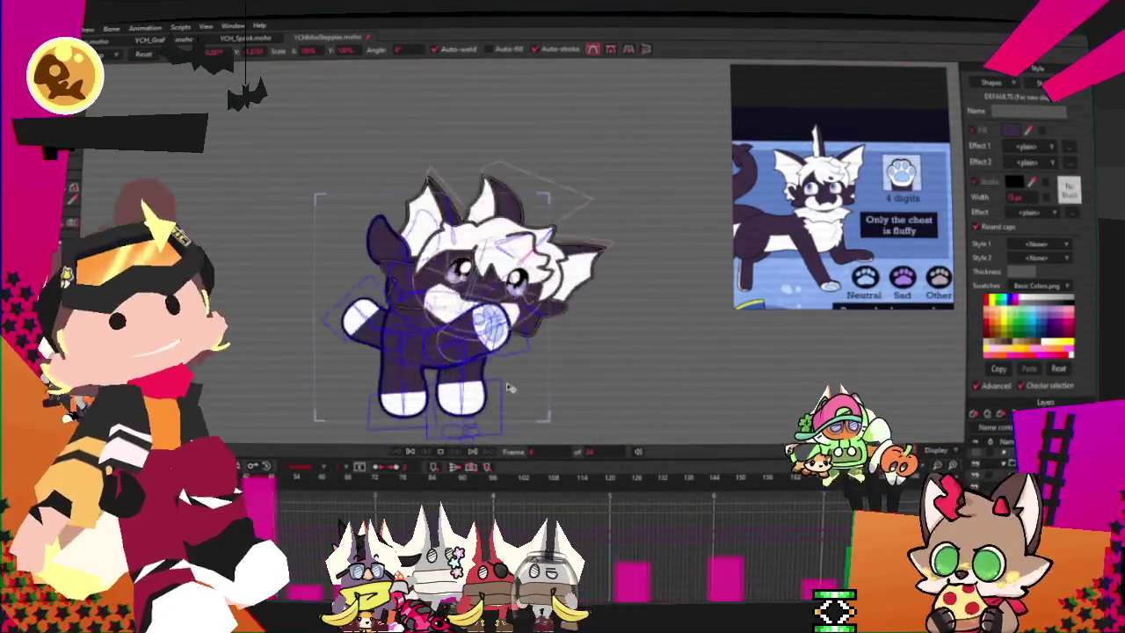
scroll(513, 386, up, 1)
scroll(509, 384, up, 1)
scroll(507, 384, up, 1)
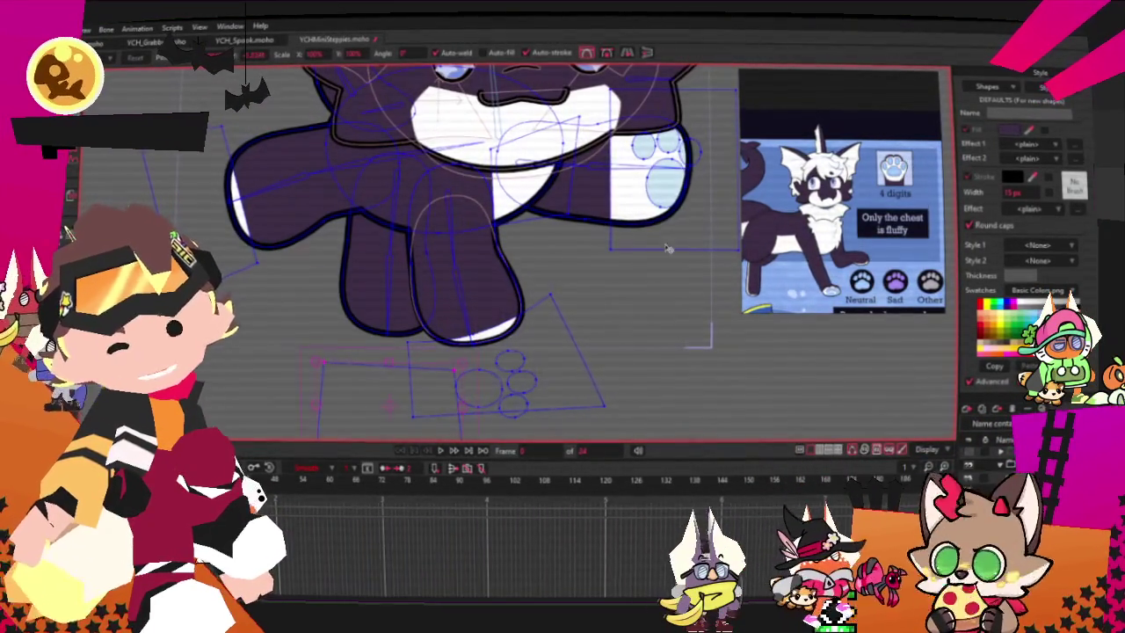
- Move the white fill shape to the right so it sits beside the paw
scroll(368, 241, up, 2)
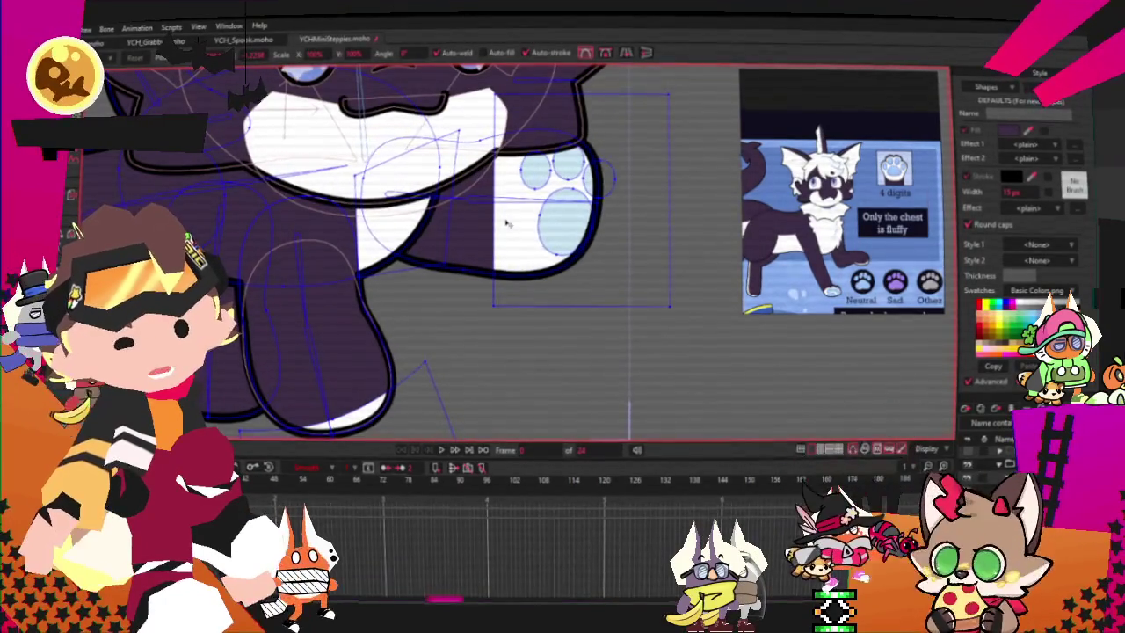
drag(546, 213, 577, 218)
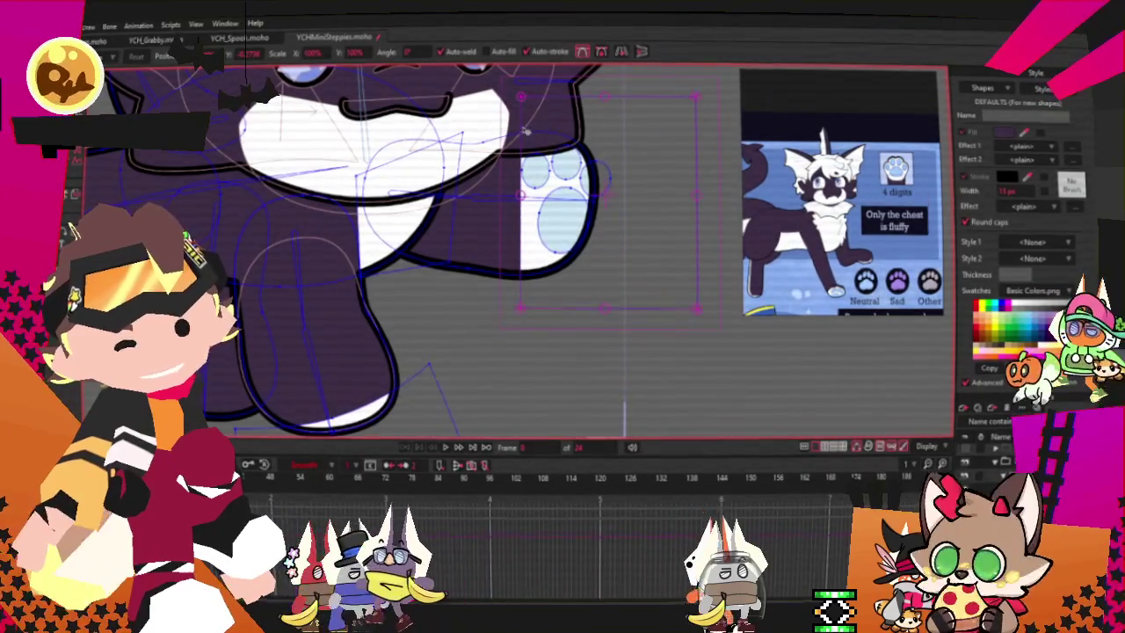
click(151, 97)
click(151, 97)
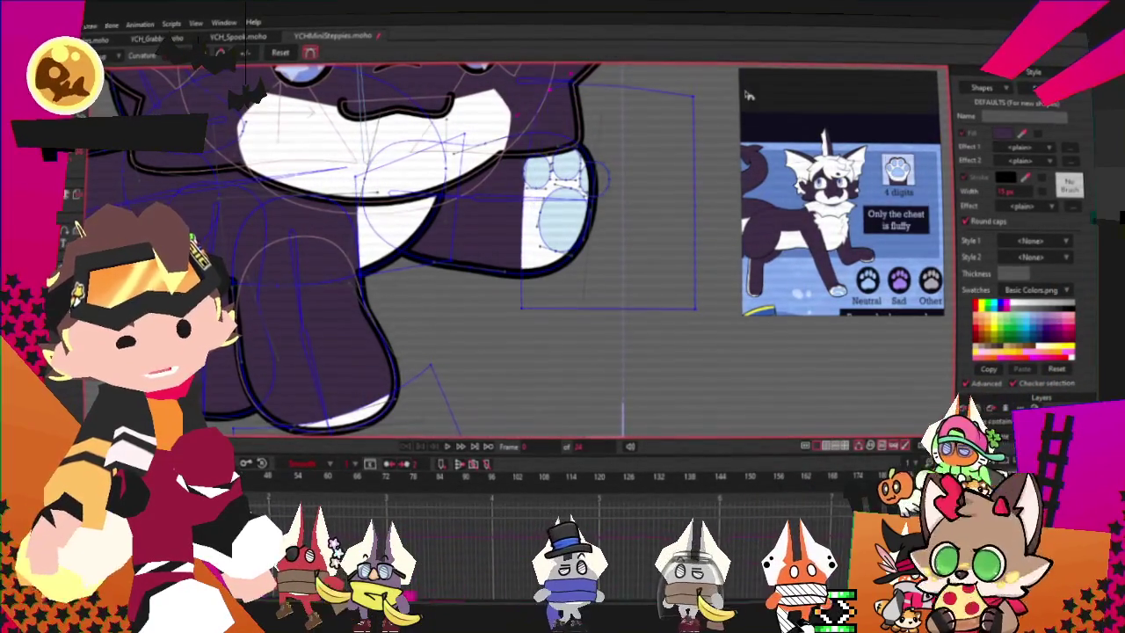
- Select all points of the rectangle shape and step forward two frames to check the pose
key(t)
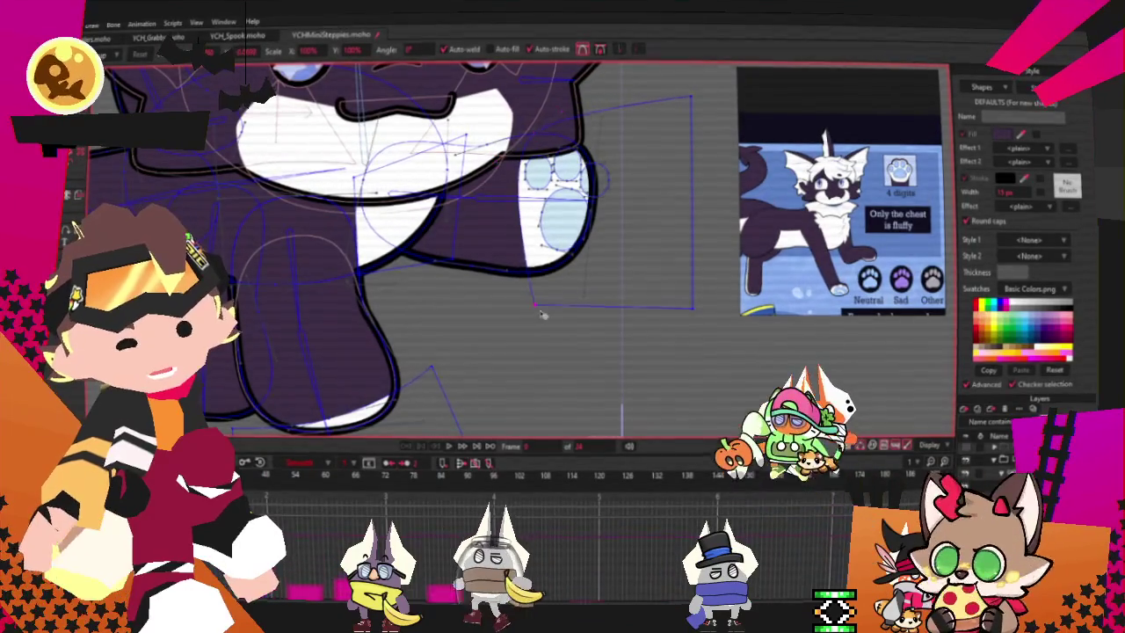
key(ctrl+a)
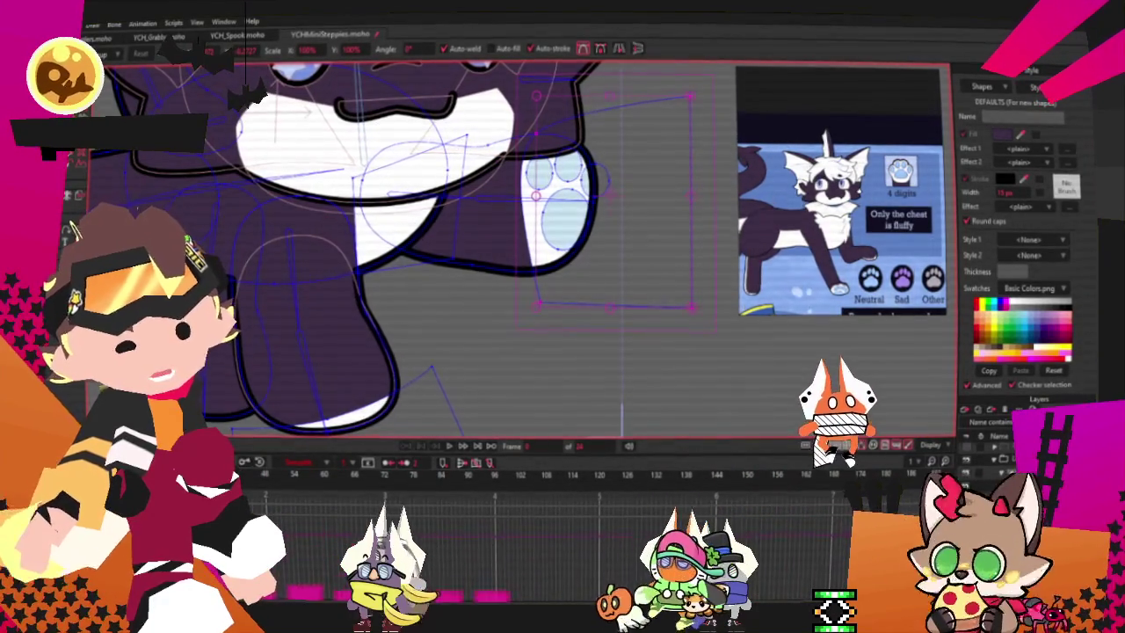
key(Right)
key(Right)
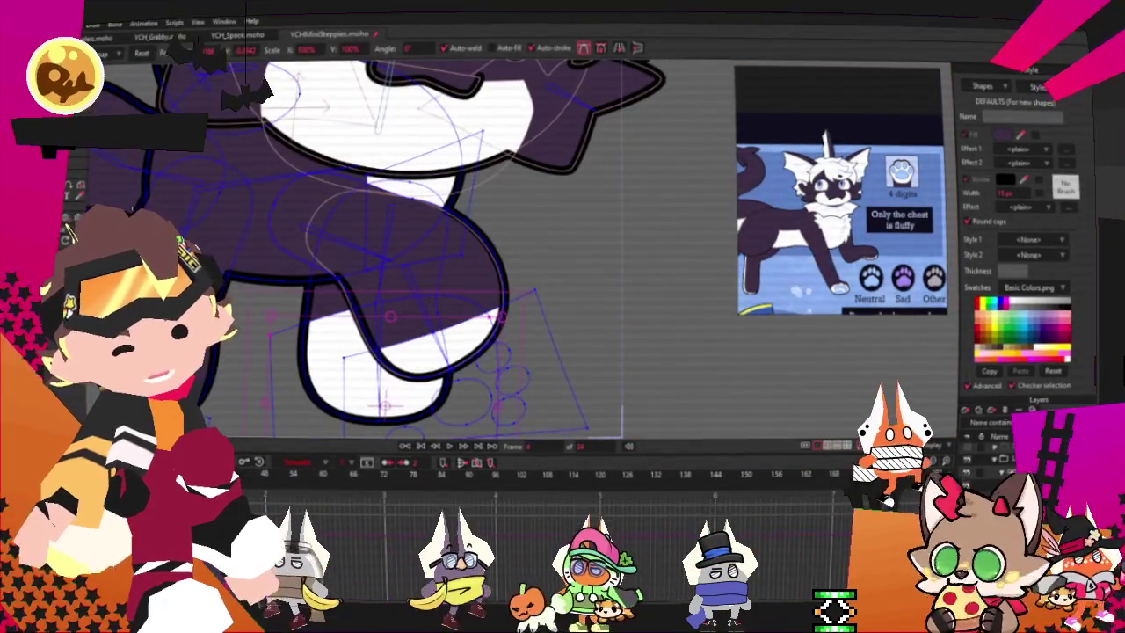
key(Right)
key(Right)
key(Right)
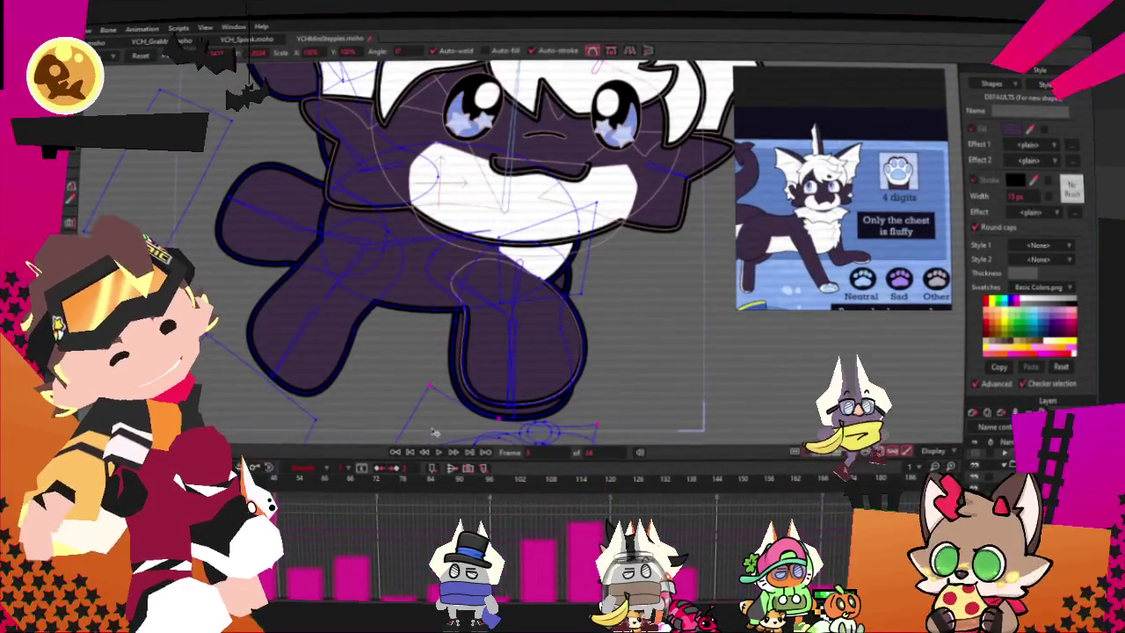
- Play the animation to preview how the reshaped bear shapes move
click(440, 452)
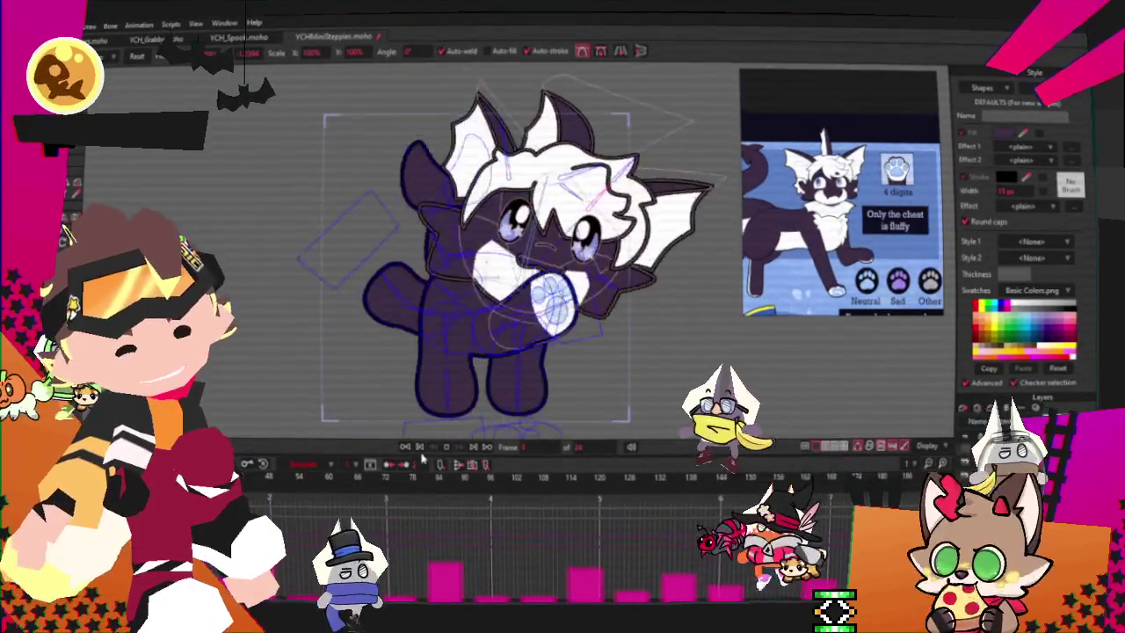
- Scale the bear layer down to about 83% with Transform Layer
key(z)
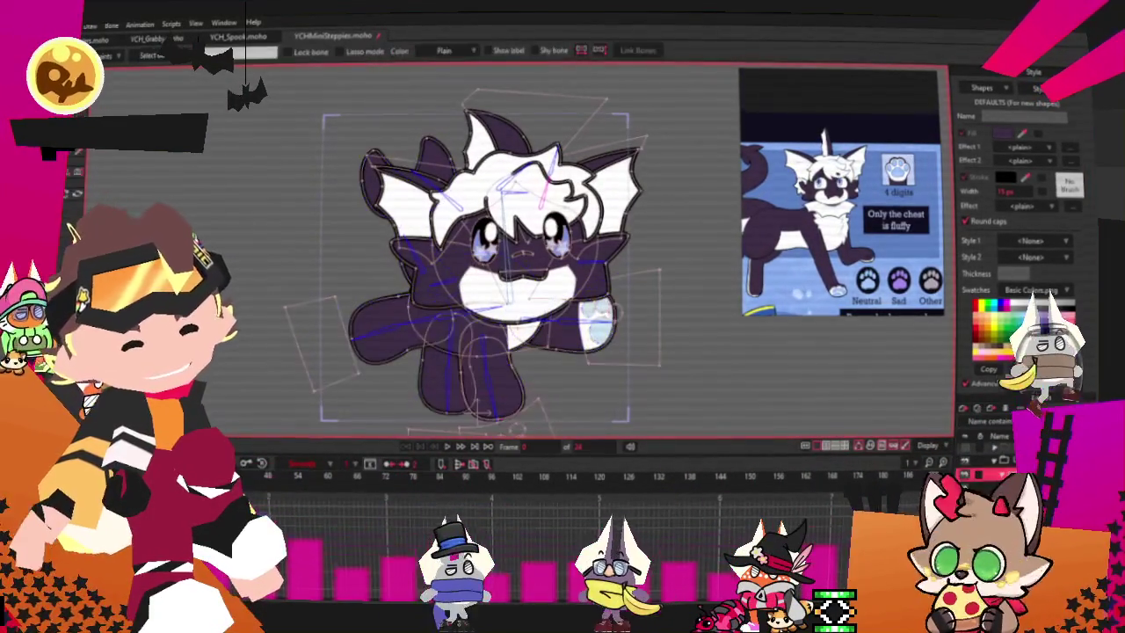
key(m)
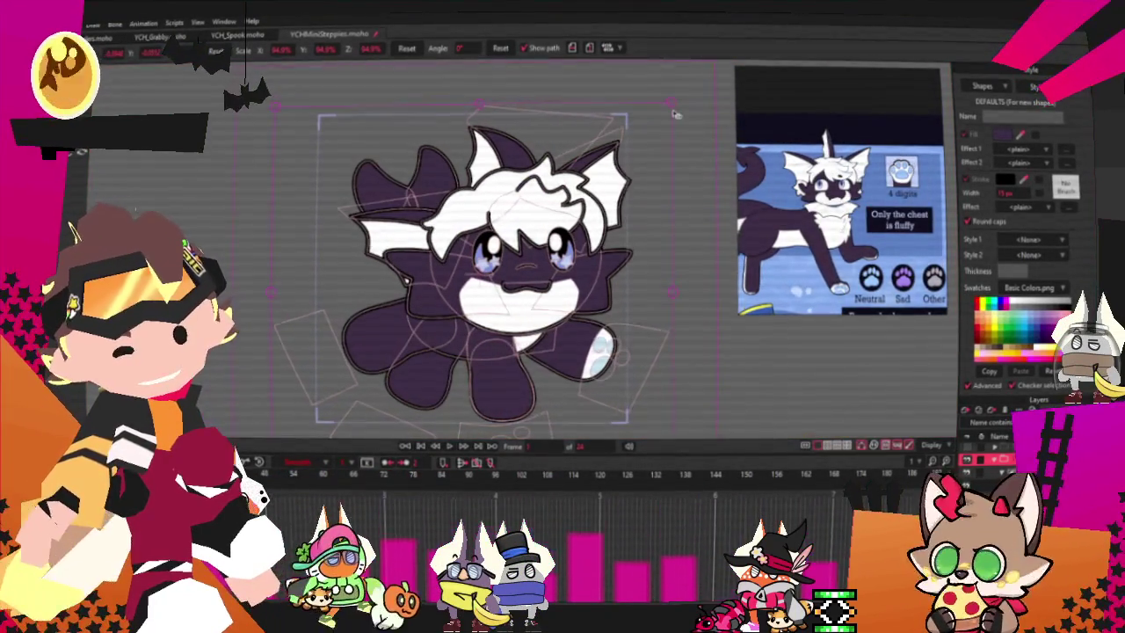
drag(673, 106, 650, 125)
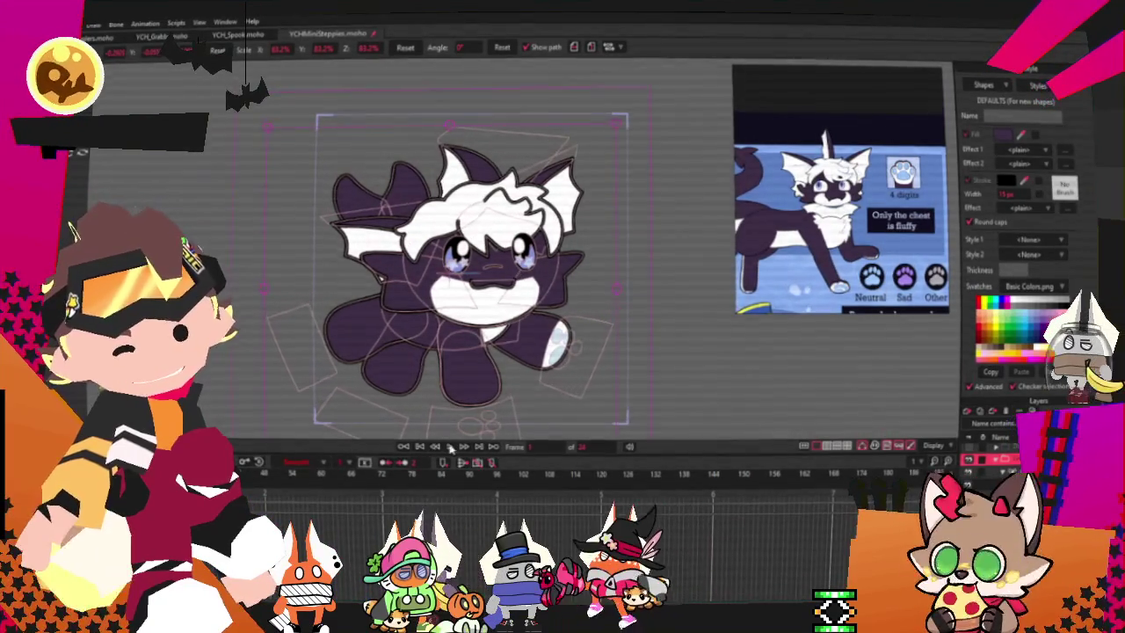
- Play, pause, resume and stop the animation to check the smaller bear's motion
click(452, 447)
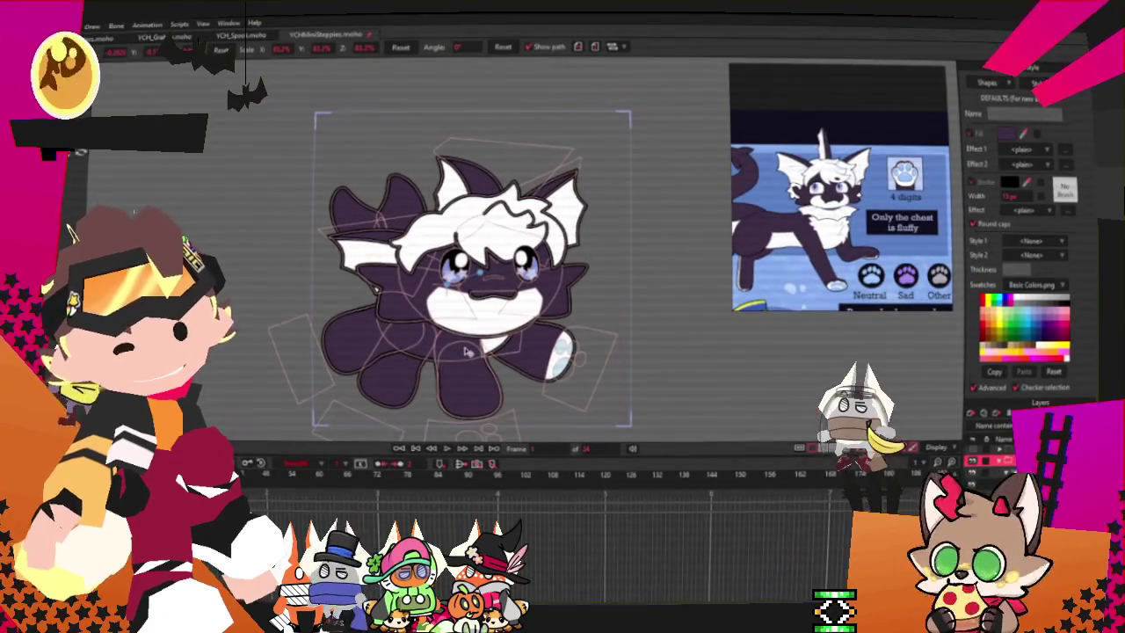
click(437, 453)
click(445, 449)
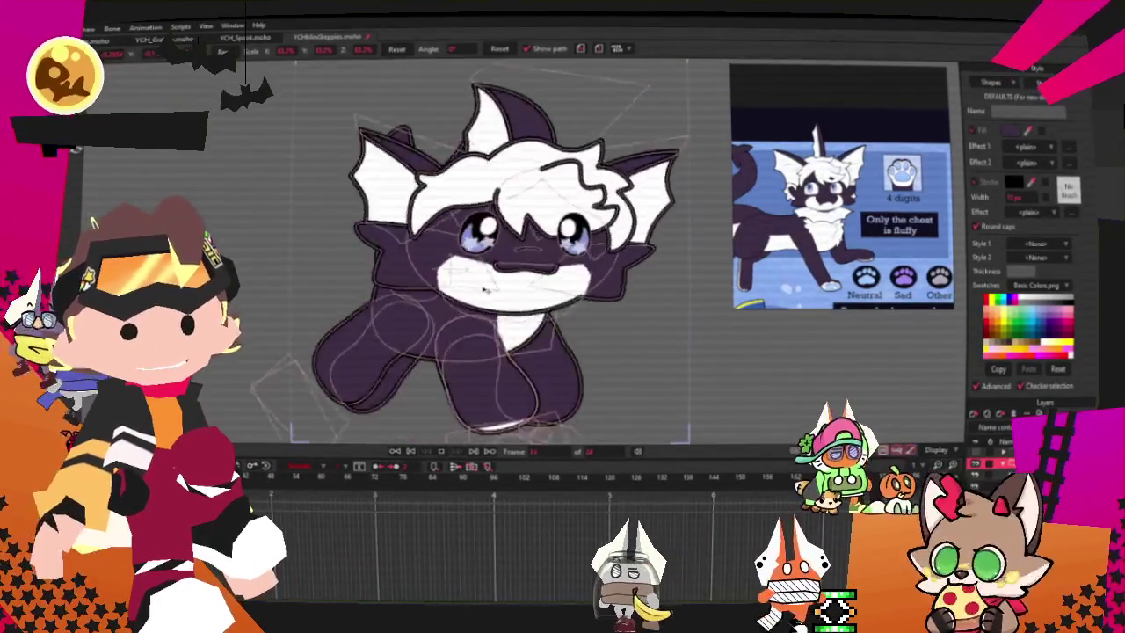
click(410, 452)
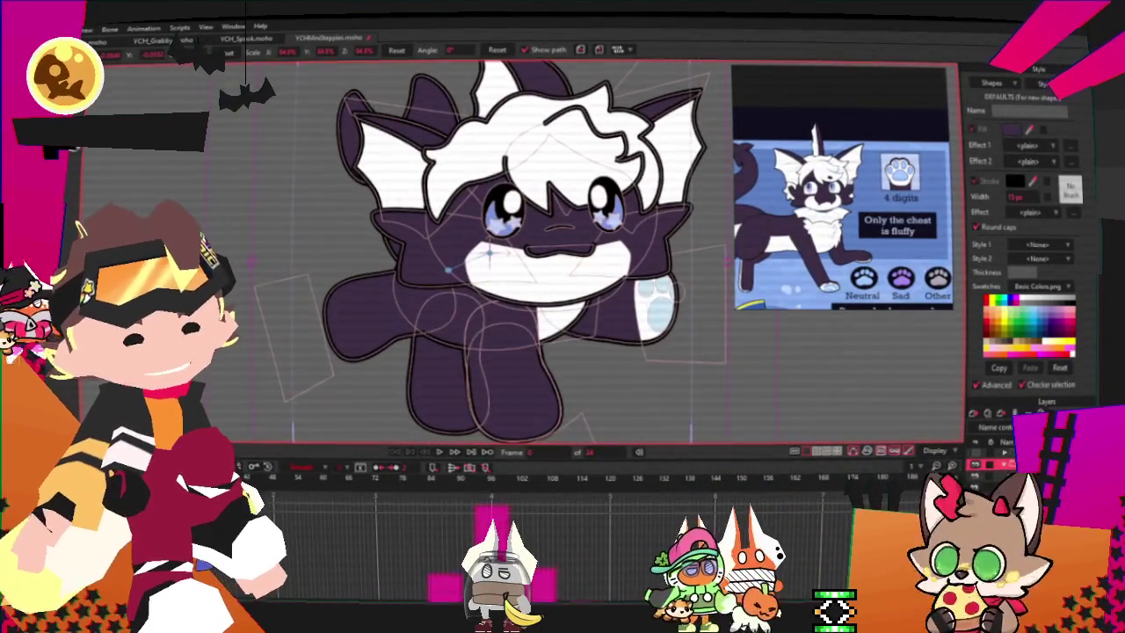
click(490, 252)
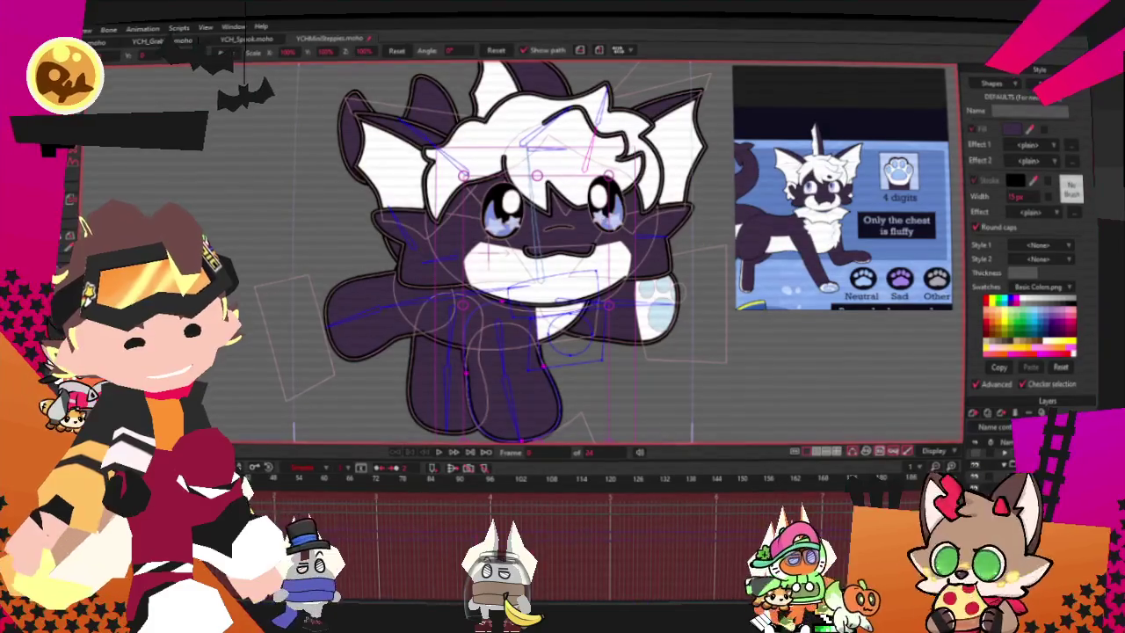
- Delete the green tag from the bear's collar
drag(547, 306, 598, 347)
scroll(571, 325, up, 3)
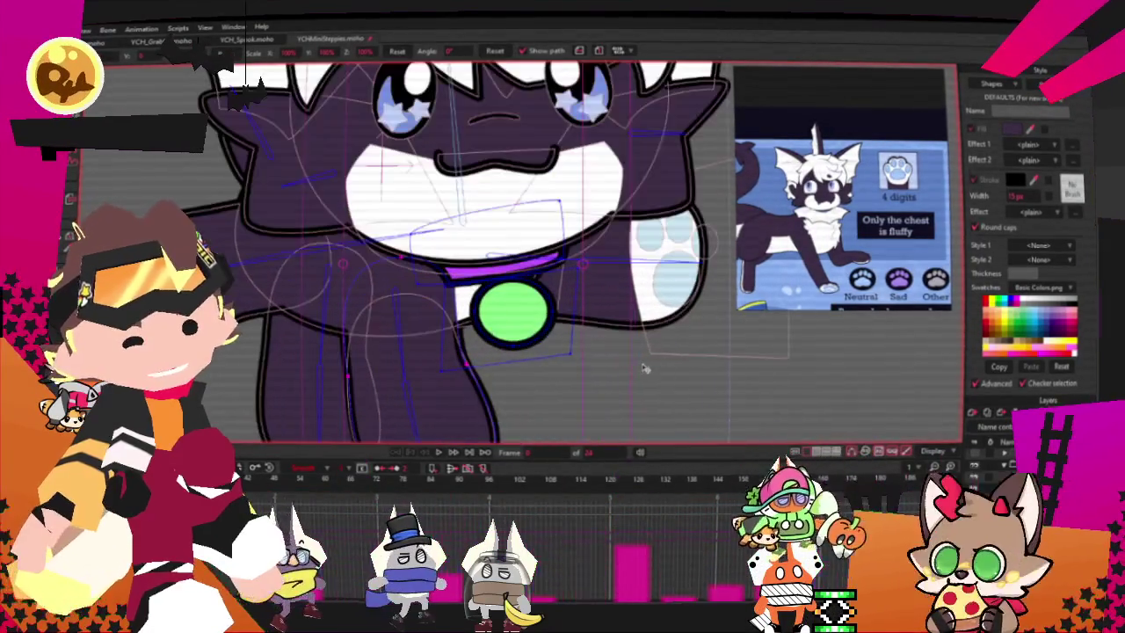
key(g)
key(Delete)
- Select the purple collar shape with Select Shape, then switch to Add Point
key(q)
click(501, 269)
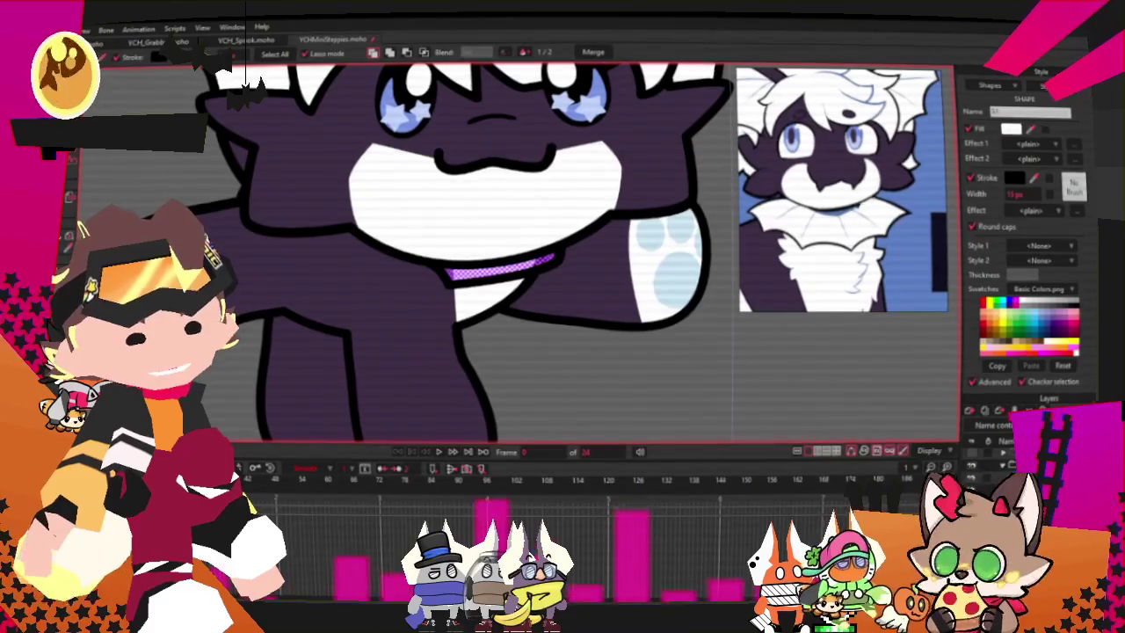
key(a)
scroll(498, 272, up, 3)
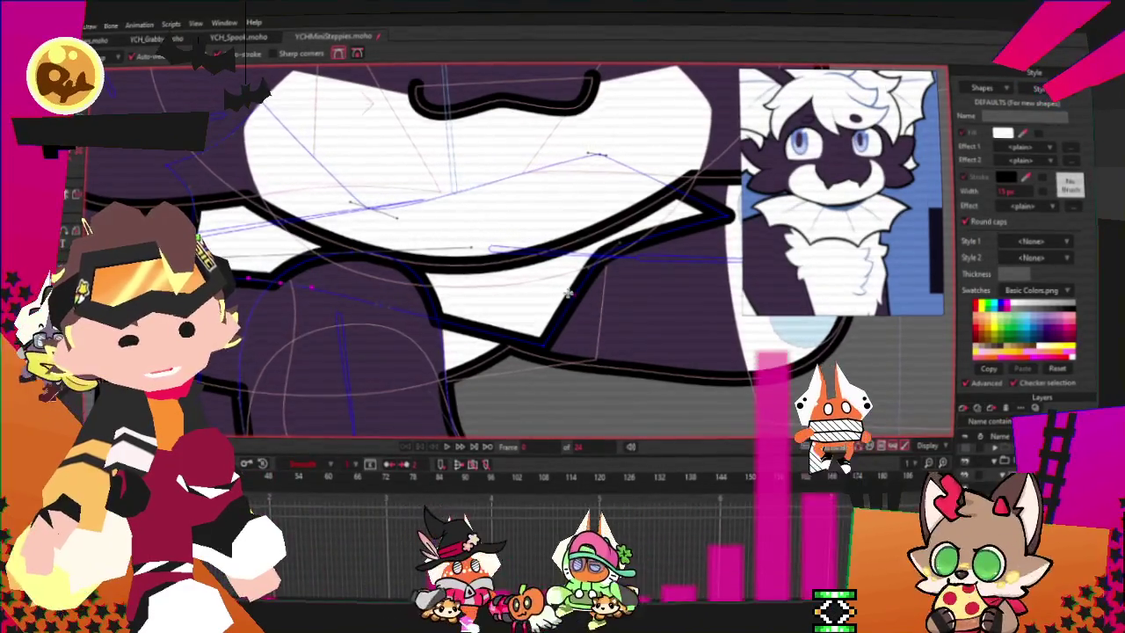
- Drag a chest ruff outline point to start its zigzag edge
scroll(643, 226, down, 2)
key(t)
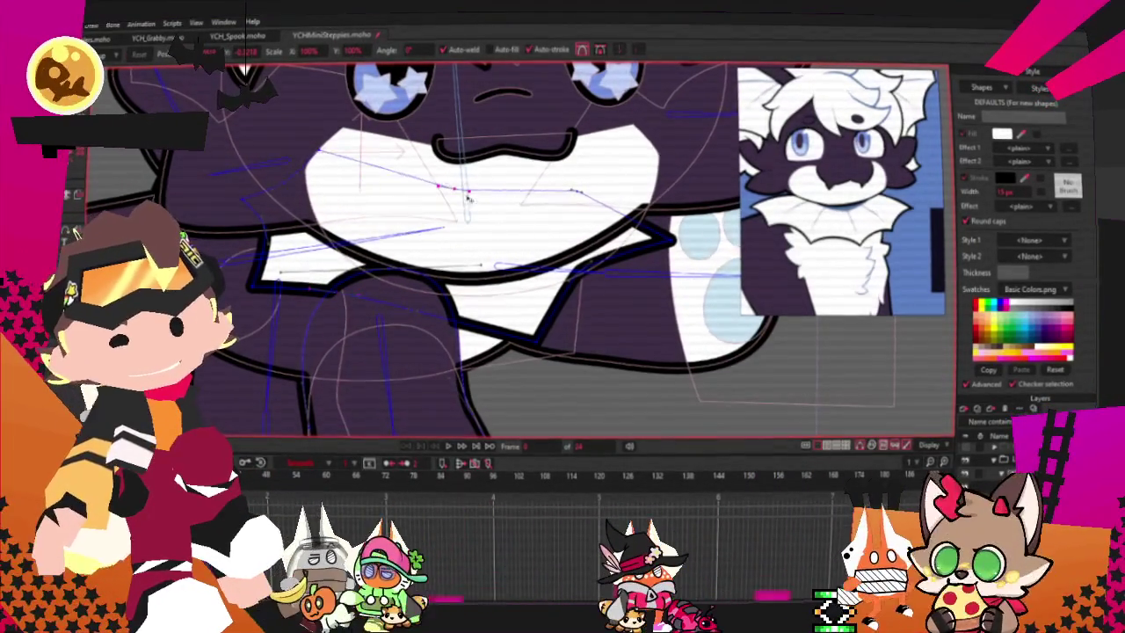
scroll(592, 200, up, 1)
drag(576, 219, 596, 218)
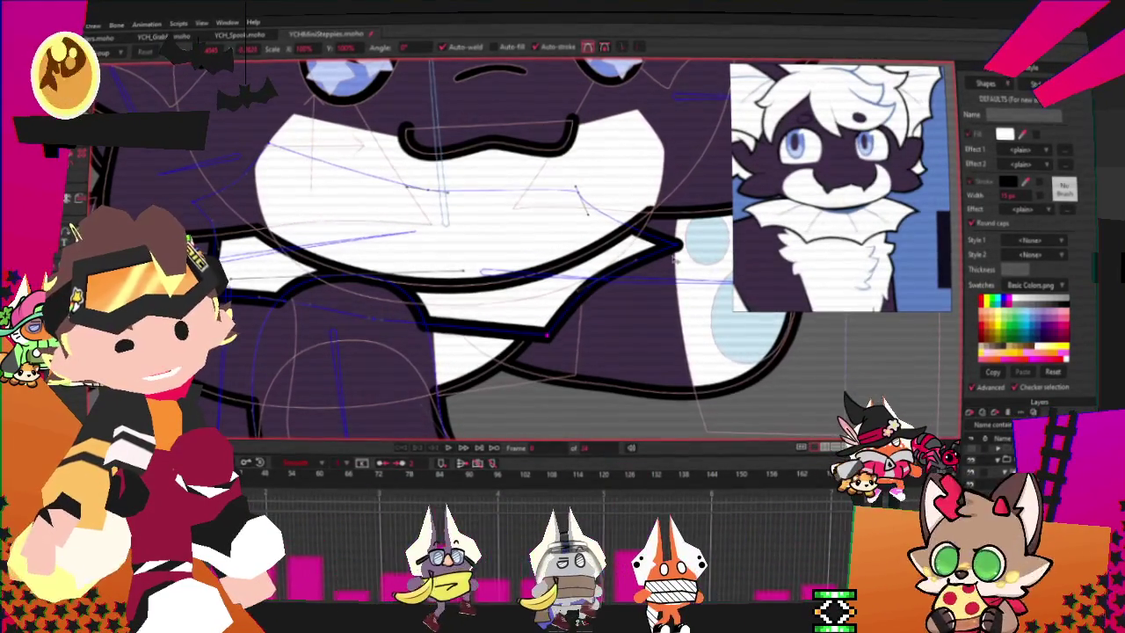
scroll(447, 250, down, 2)
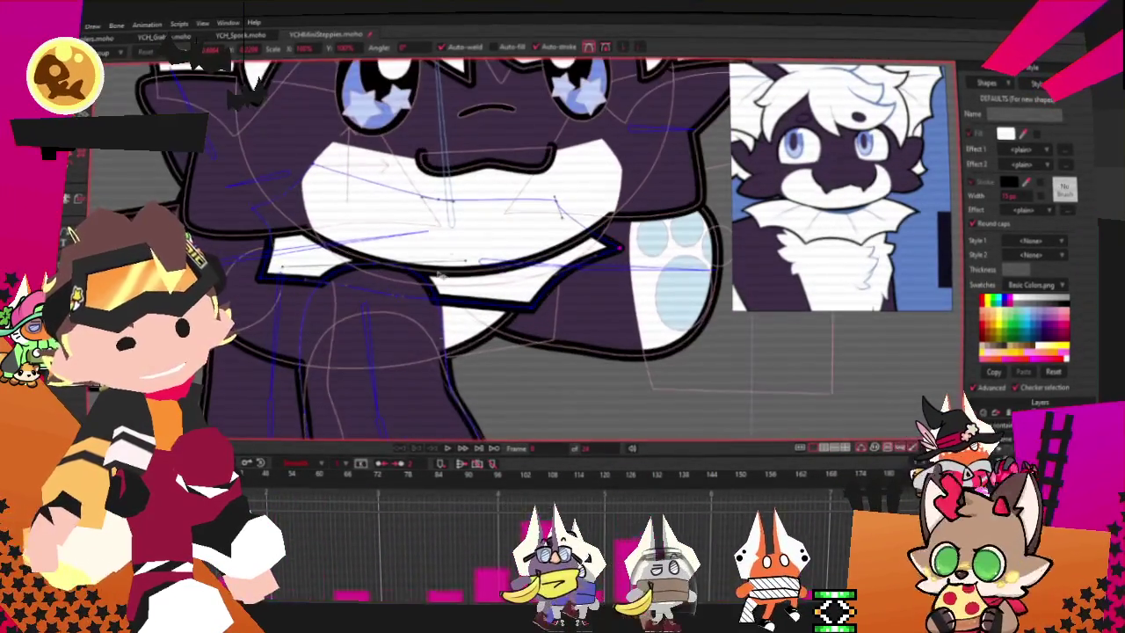
scroll(447, 251, down, 2)
scroll(457, 387, down, 2)
scroll(457, 392, up, 1)
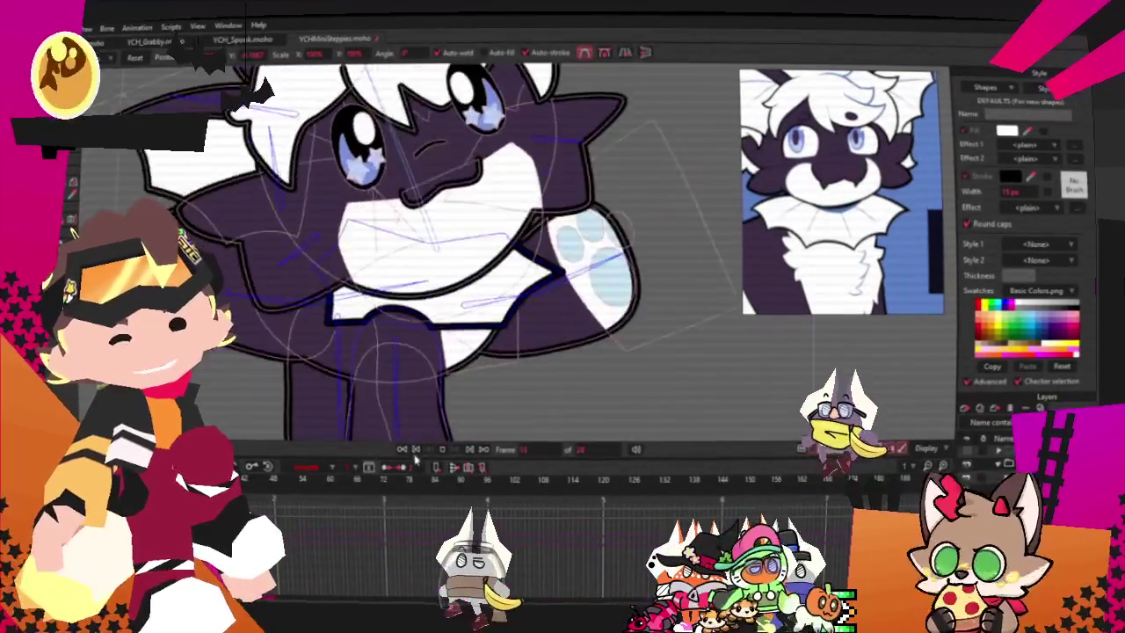
- Stop playback, go back to the previous keyframe and replay to check the ruff
click(442, 449)
scroll(457, 351, up, 2)
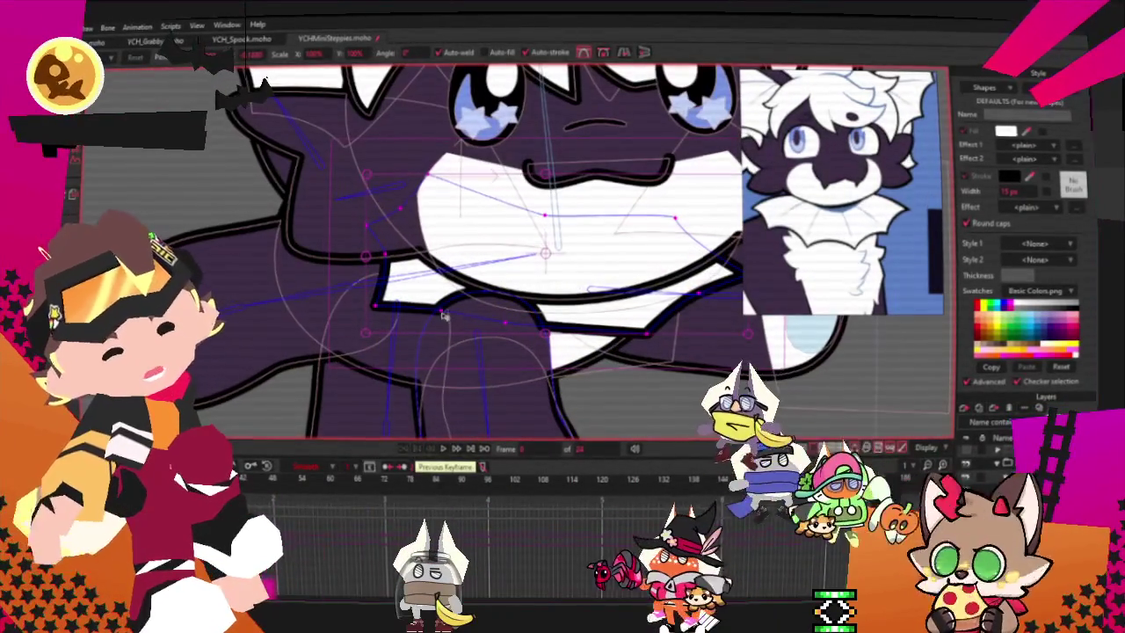
click(486, 296)
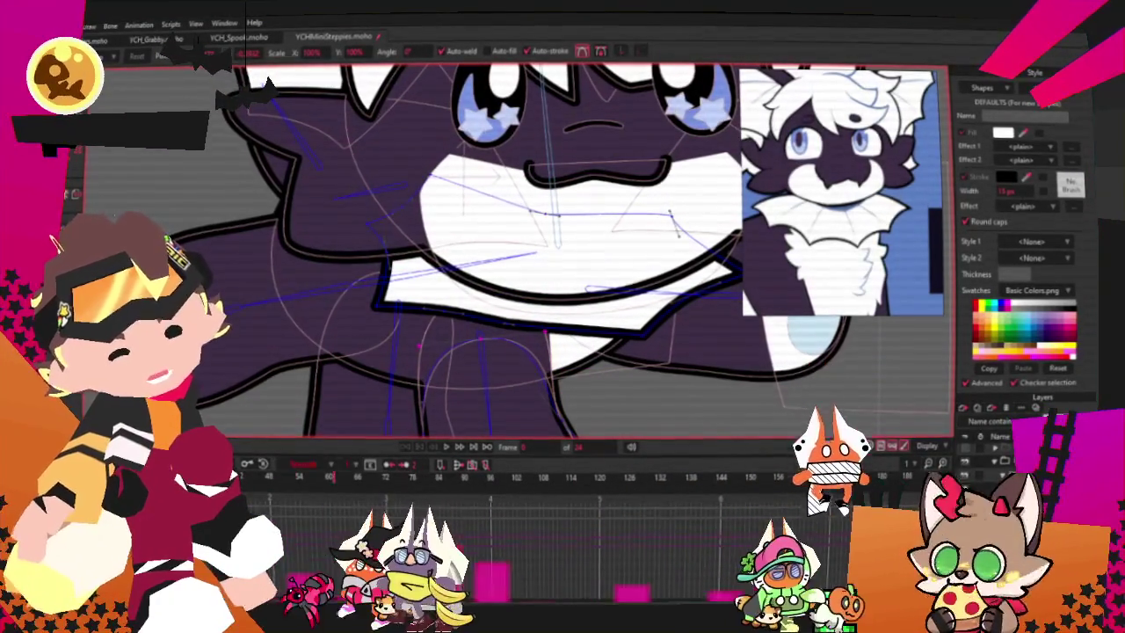
click(449, 448)
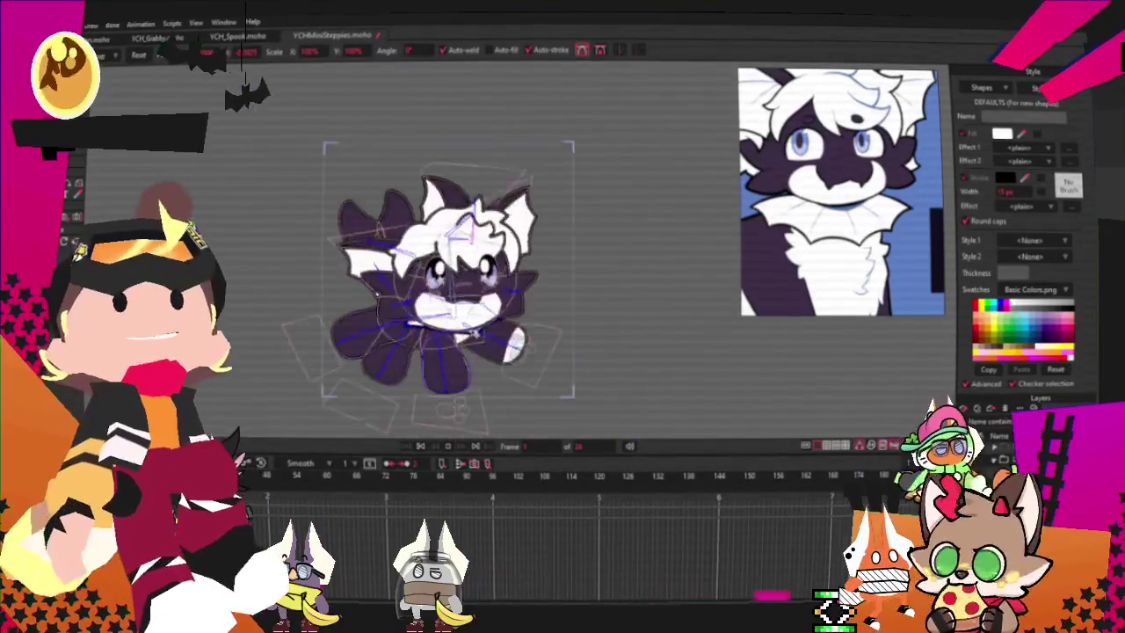
- Zoom in and select a point on the ruff's lower outline
scroll(474, 334, up, 2)
scroll(457, 335, up, 2)
scroll(439, 338, up, 2)
scroll(416, 340, up, 2)
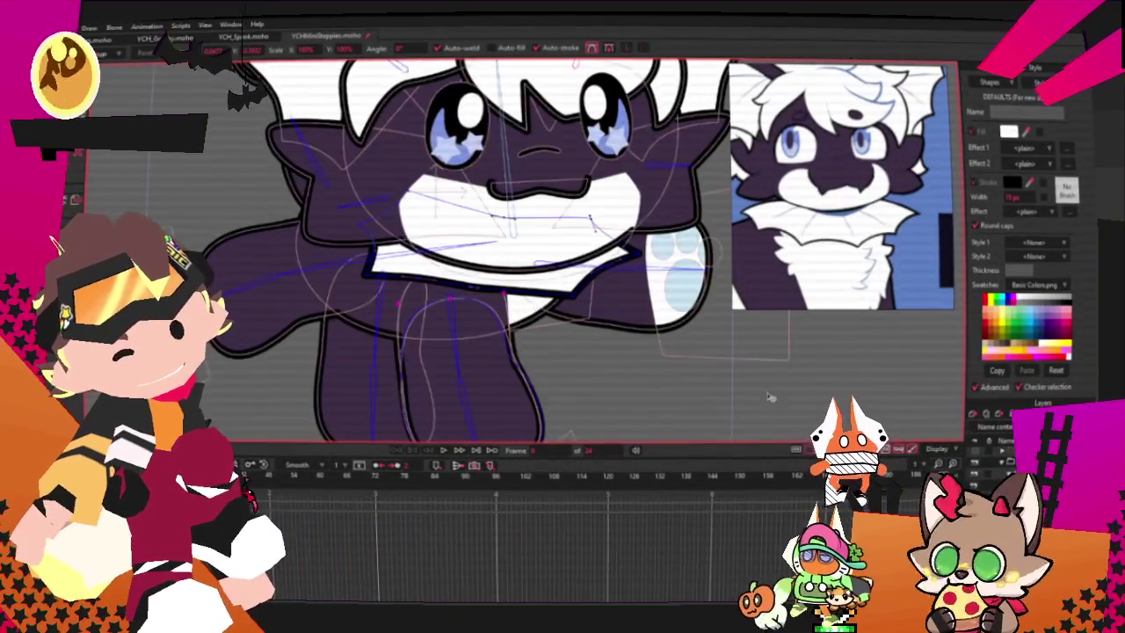
scroll(681, 401, up, 3)
scroll(584, 347, up, 2)
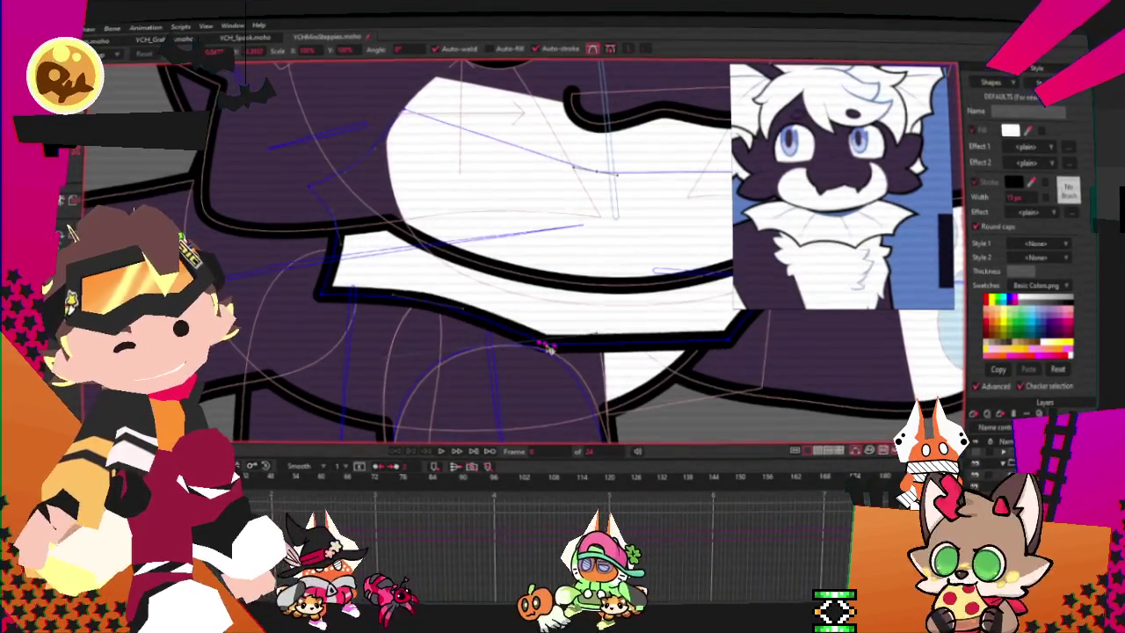
click(419, 298)
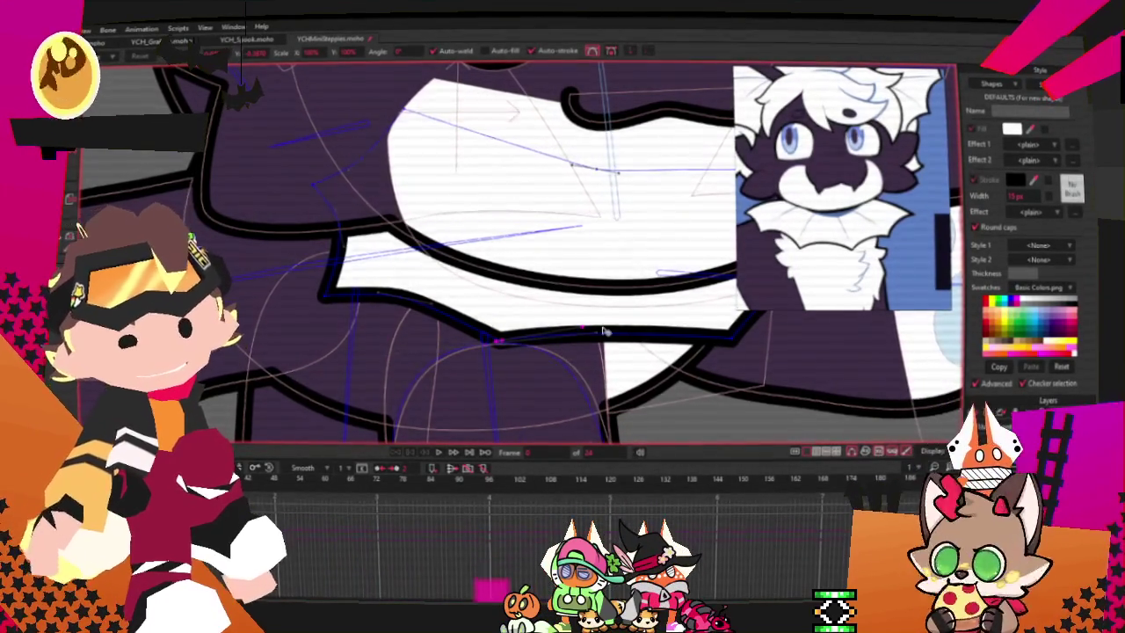
- Refine the ruff's lower zigzag edge, then pan down toward the paw and zoom out
scroll(604, 332, down, 1)
scroll(492, 365, up, 2)
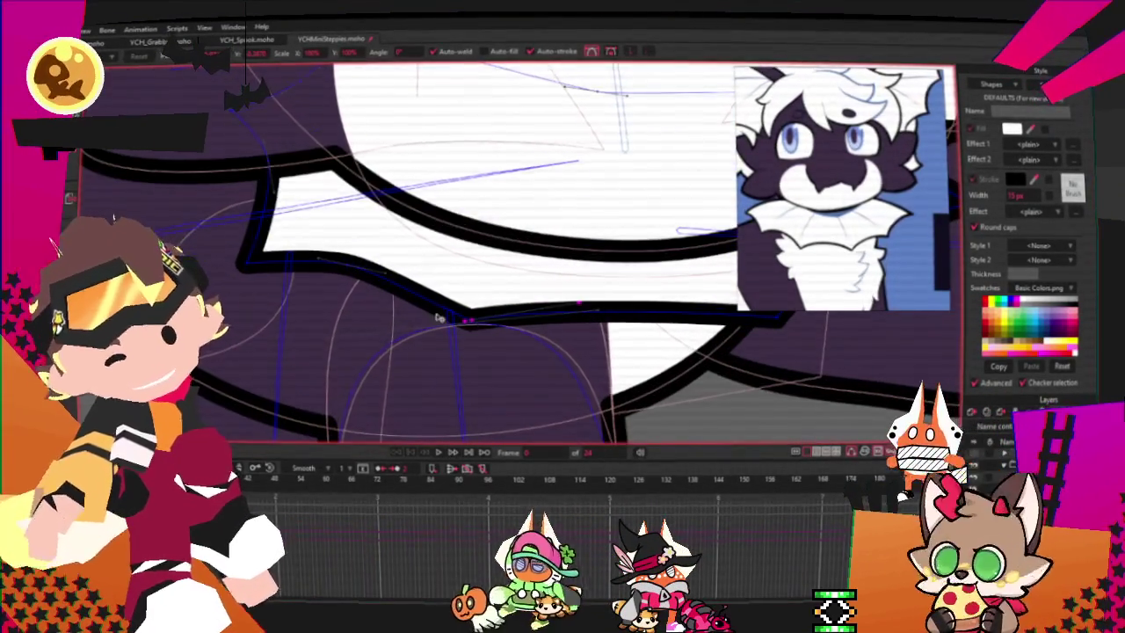
scroll(439, 319, down, 2)
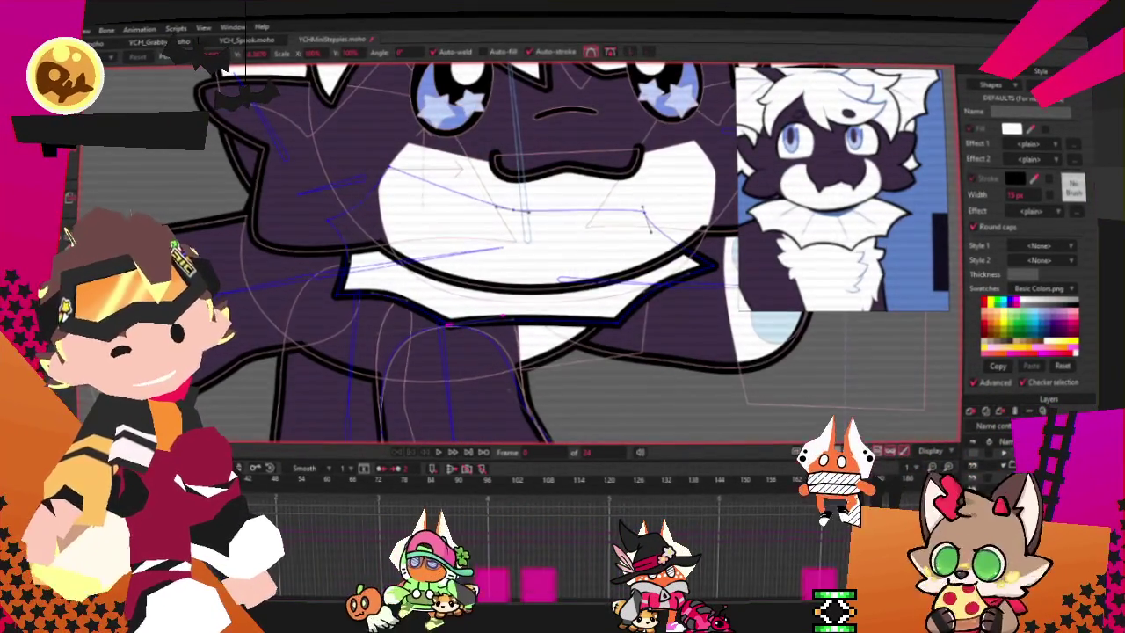
scroll(439, 339, up, 3)
scroll(492, 321, up, 2)
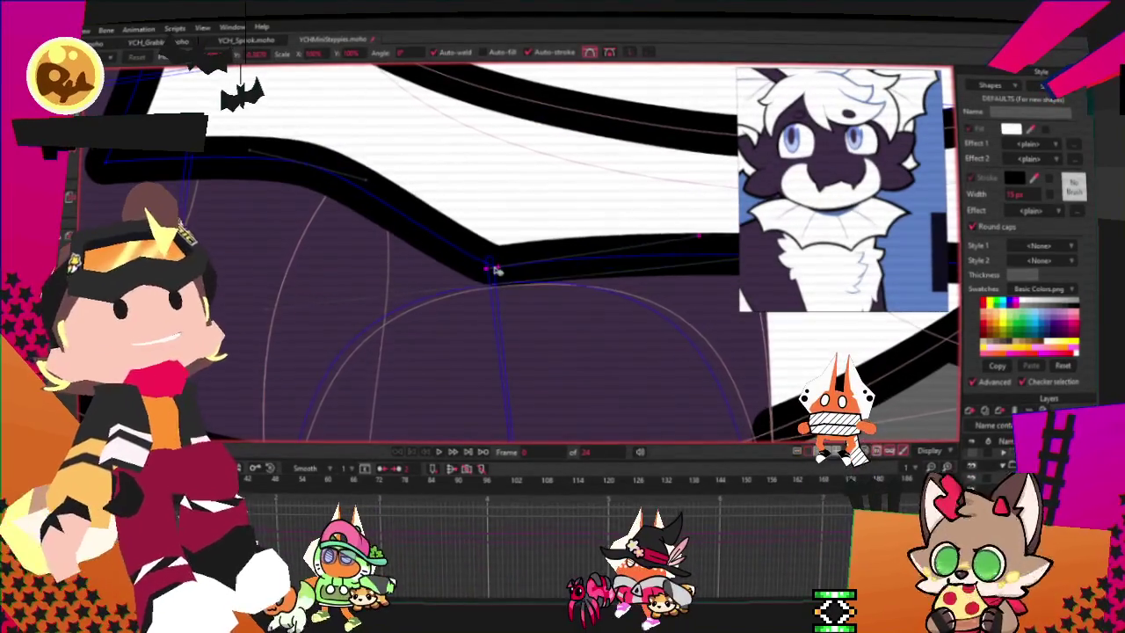
scroll(497, 271, down, 2)
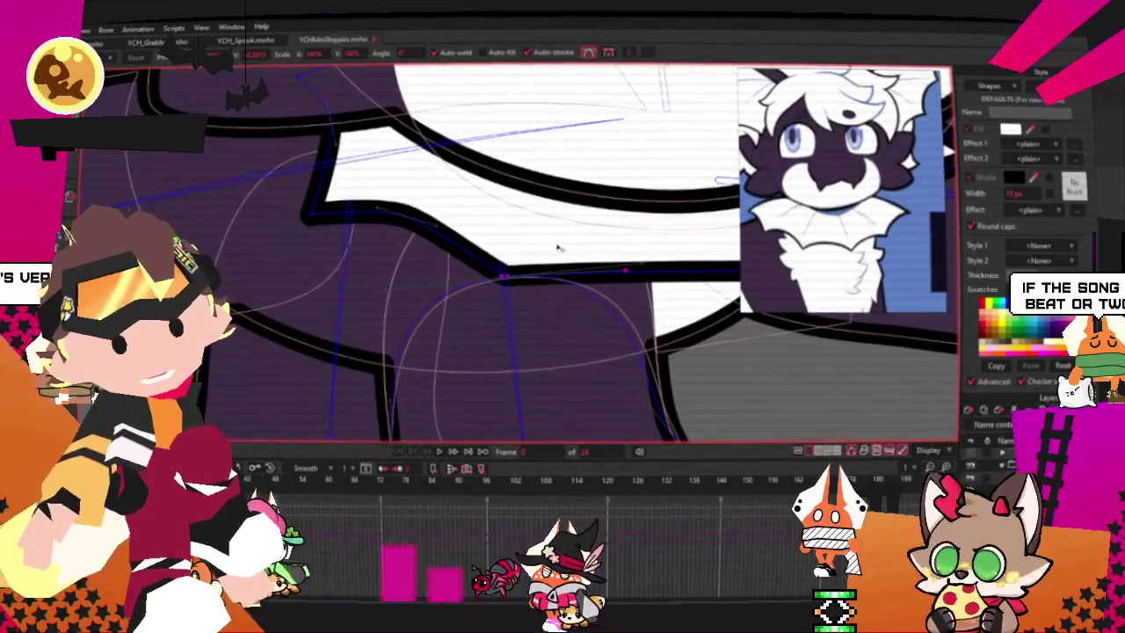
scroll(528, 238, down, 3)
scroll(484, 220, up, 1)
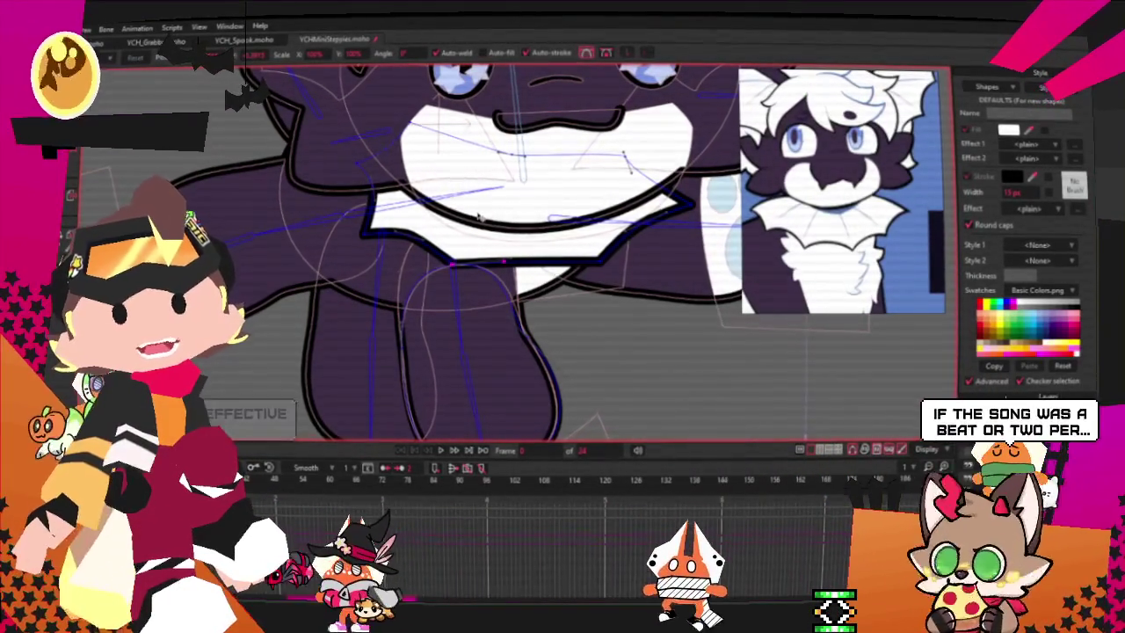
scroll(528, 225, down, 3)
scroll(591, 237, up, 3)
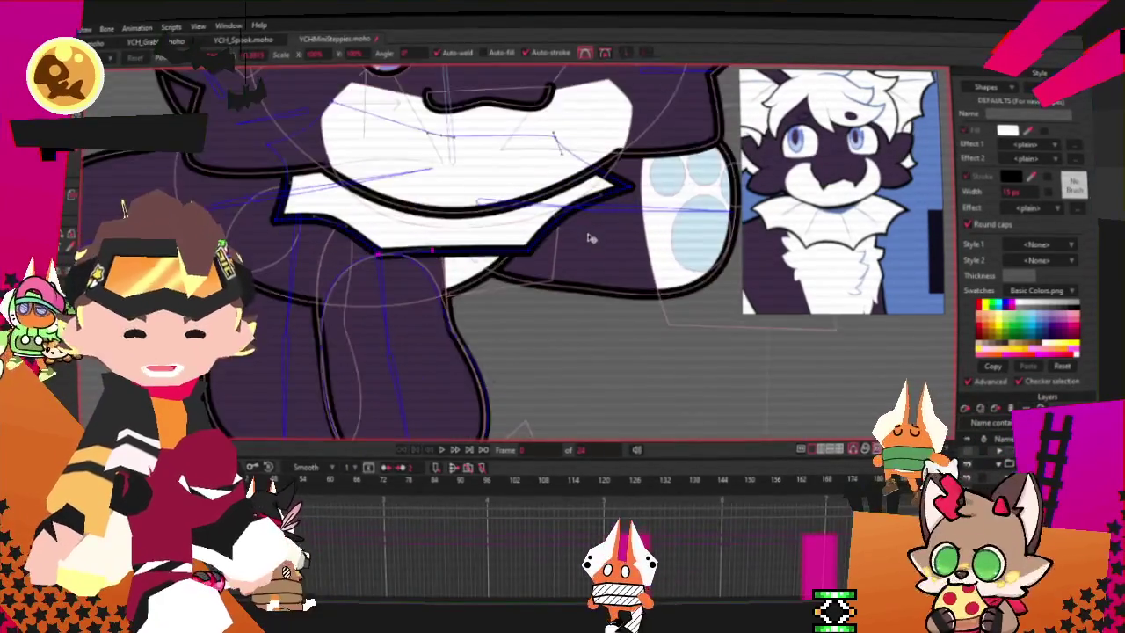
scroll(590, 237, up, 2)
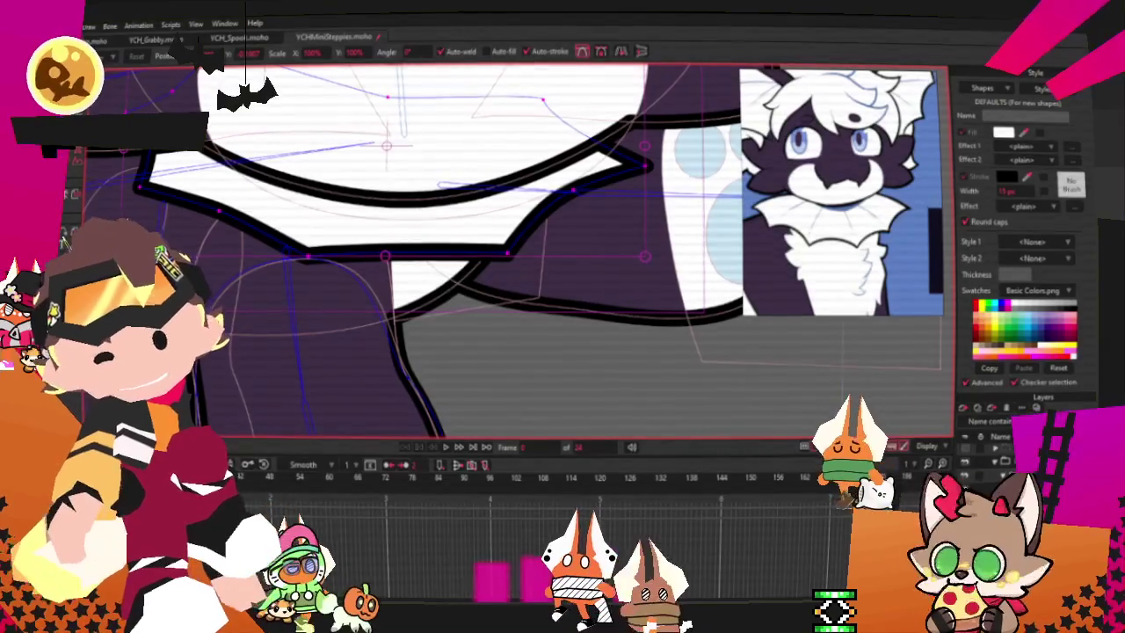
drag(575, 297, 452, 446)
scroll(396, 246, down, 5)
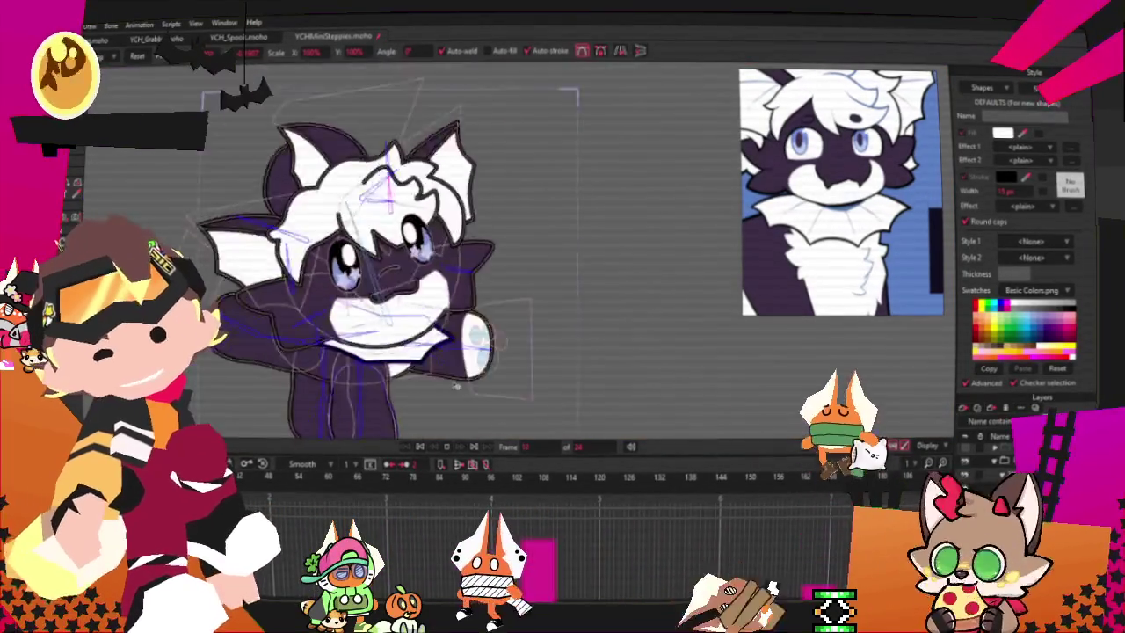
- Reshape all the white chin points to fit the reference, select the chin shape, and play
scroll(396, 246, up, 4)
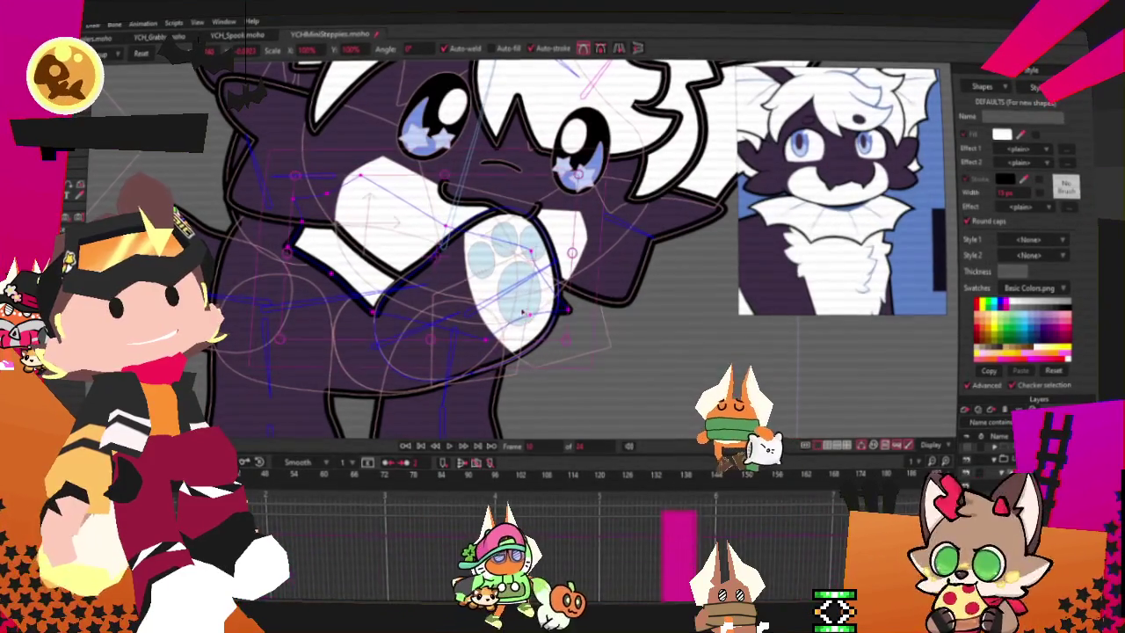
key(ctrl+a)
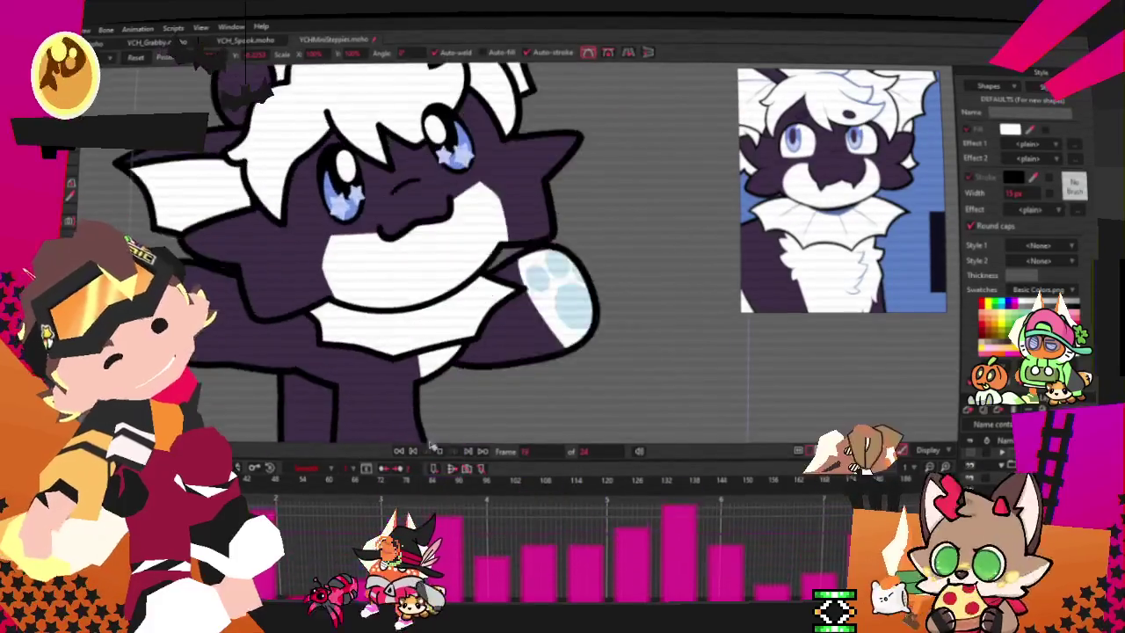
key(w)
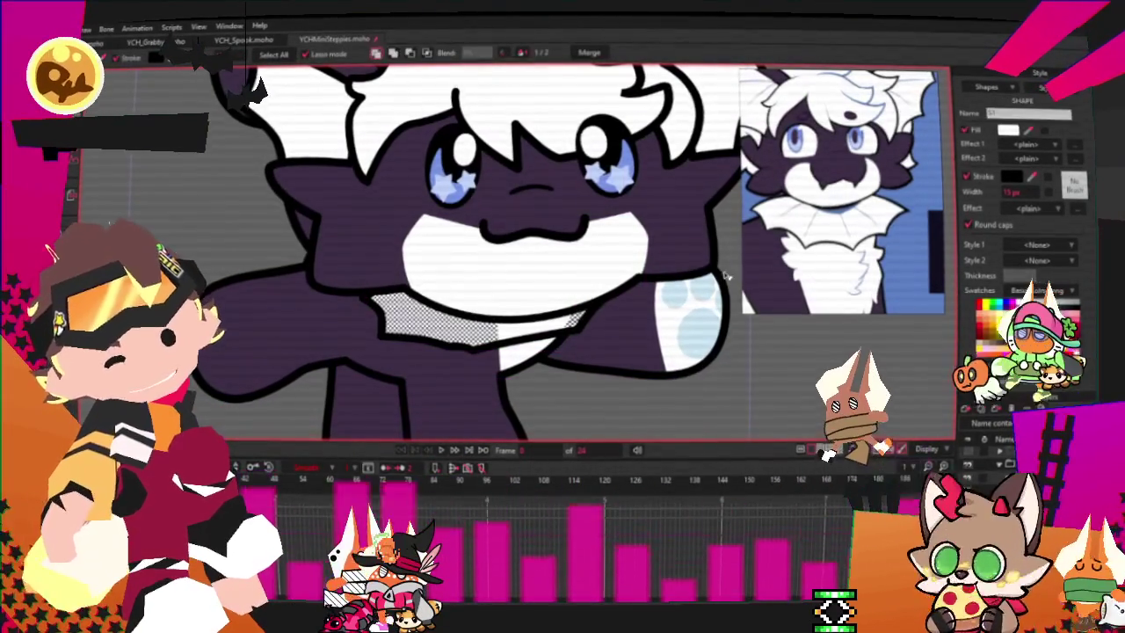
click(405, 327)
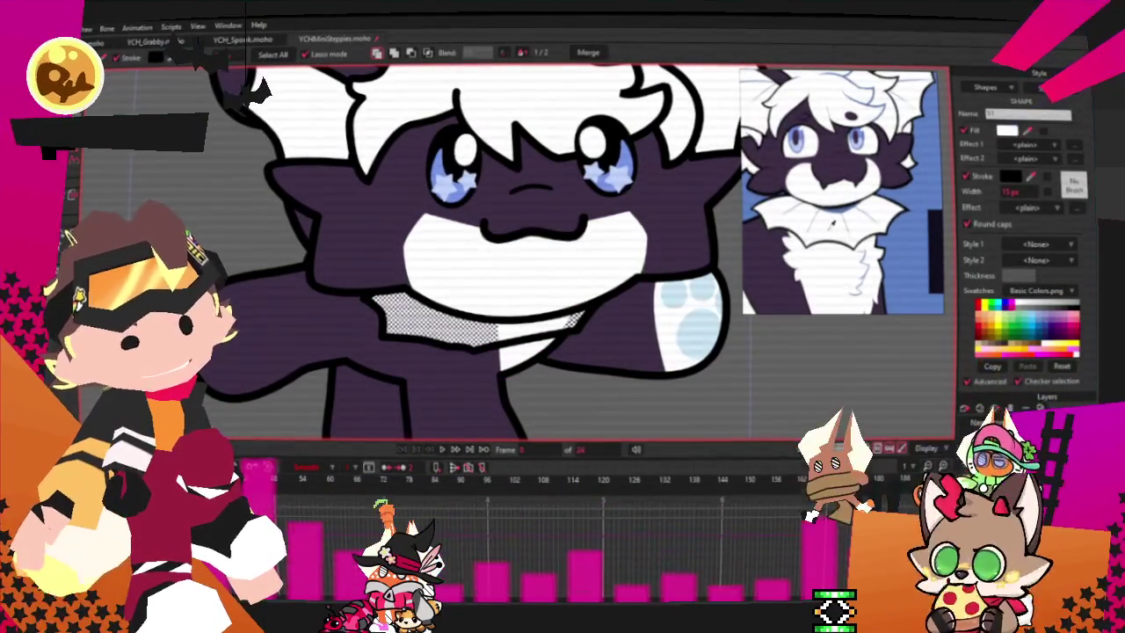
key(space)
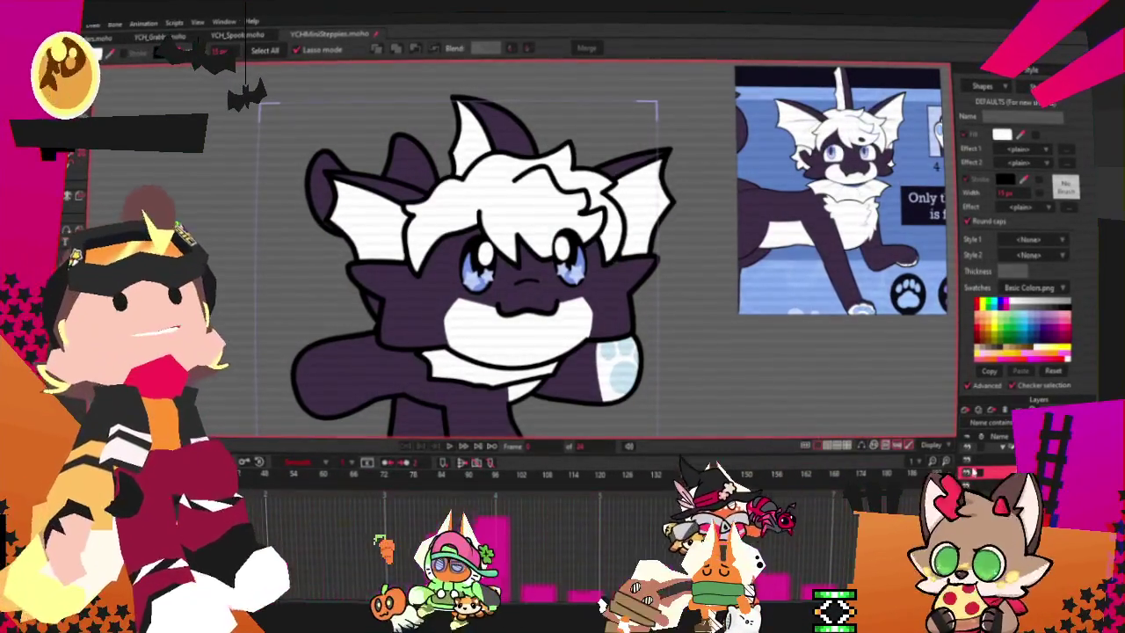
- Scale up the character's points with Transform Points
key(t)
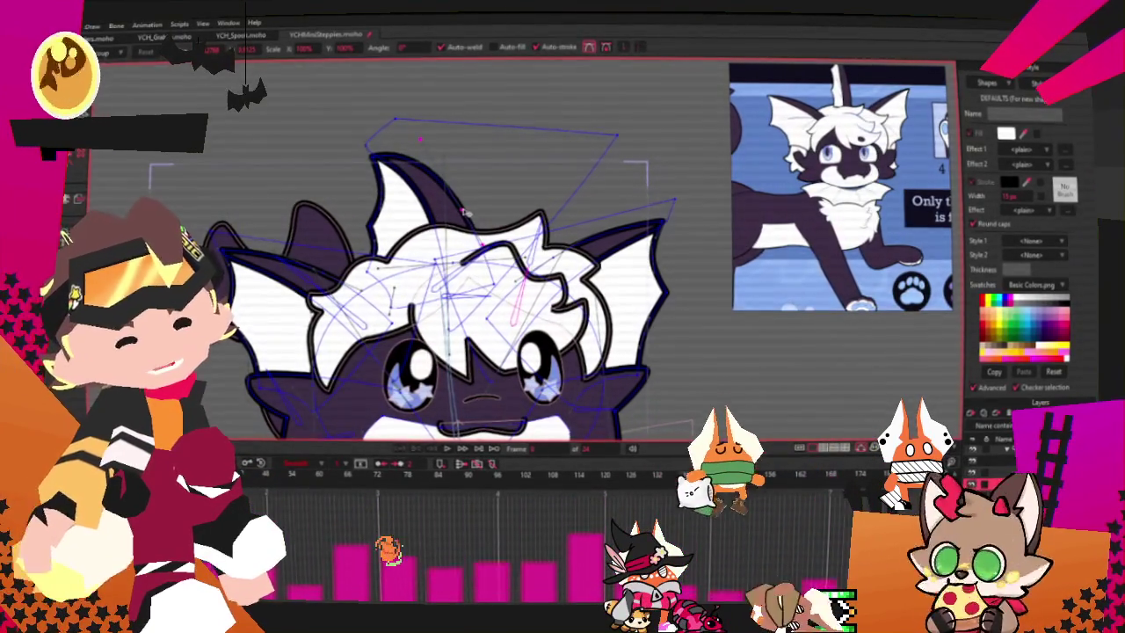
scroll(545, 317, down, 2)
scroll(545, 317, down, 2)
scroll(545, 317, down, 2)
scroll(545, 316, down, 2)
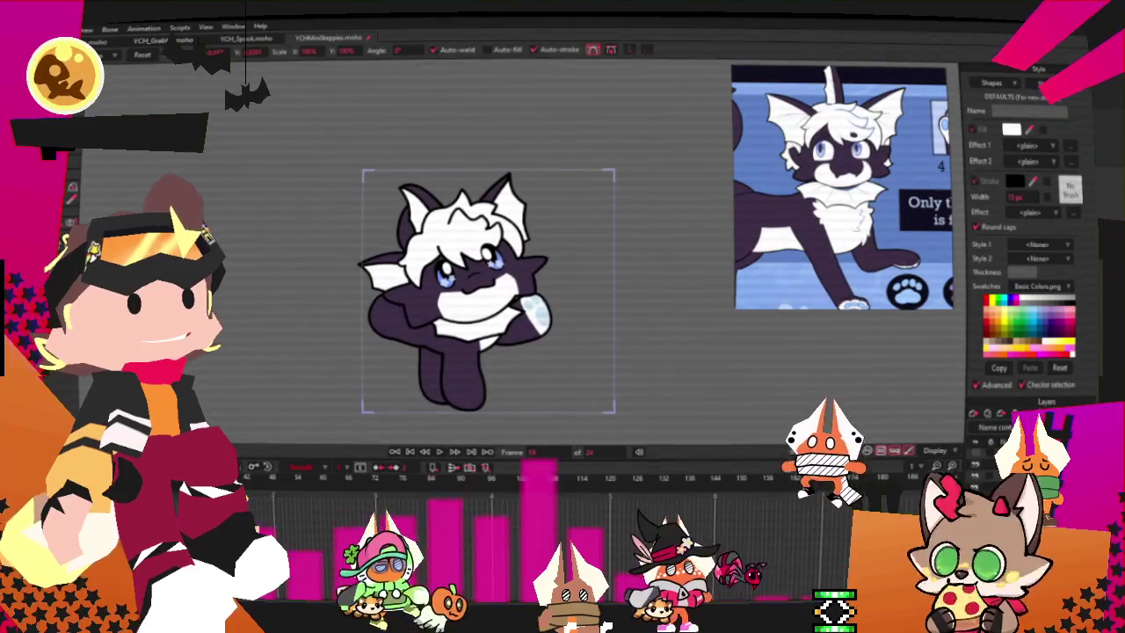
- Rotate the head bone on the last frame and frame 1 so the head and ears tilt more
key(z)
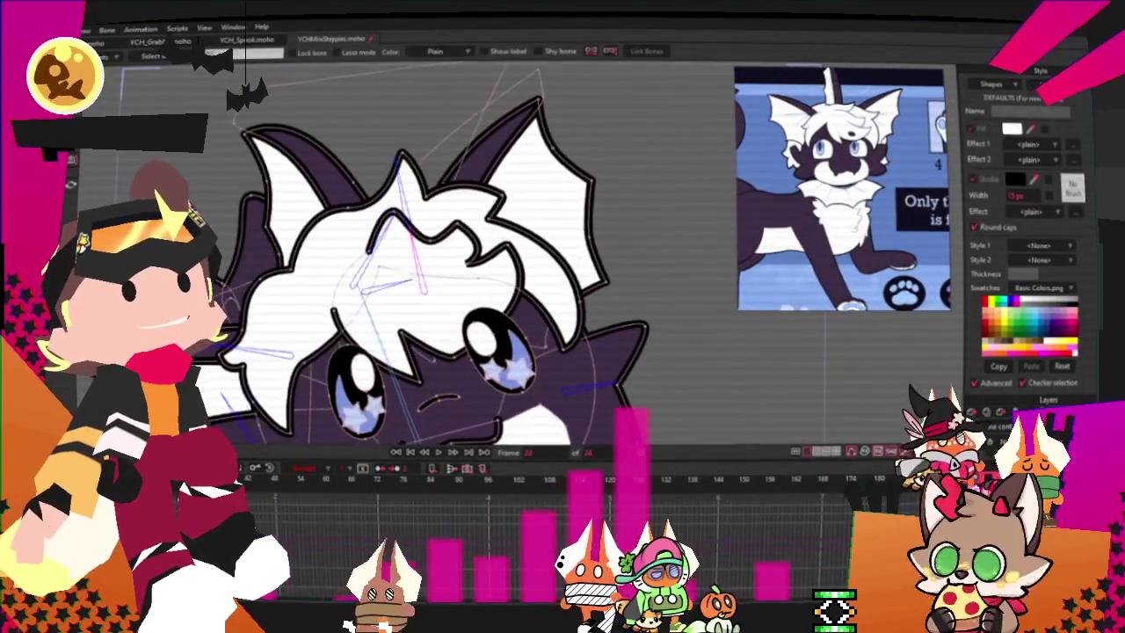
key(t)
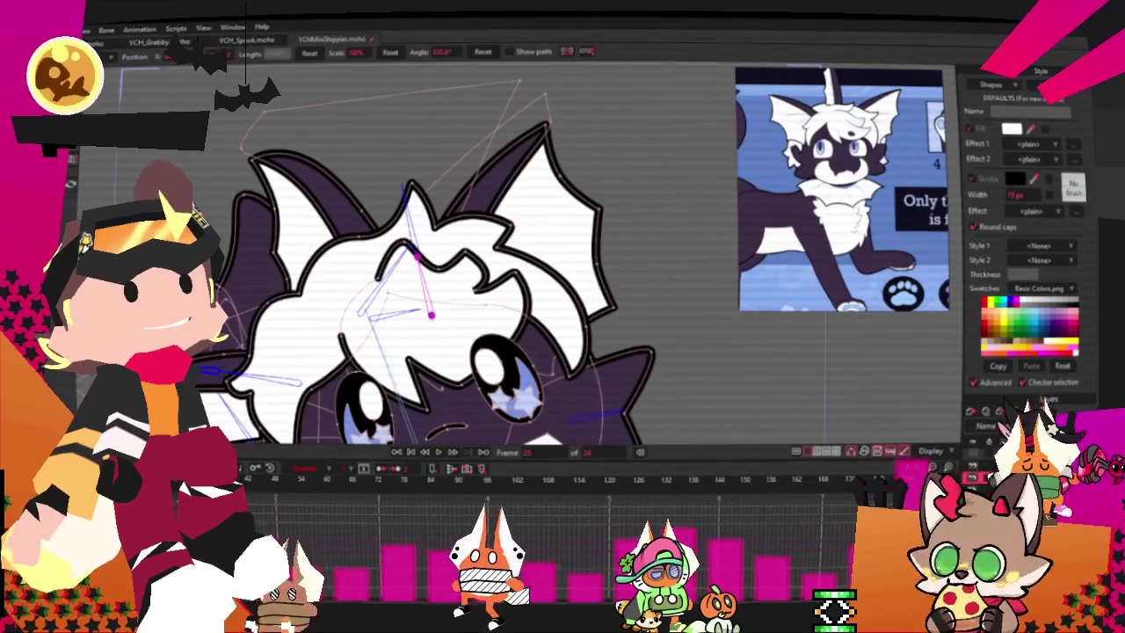
drag(446, 313, 433, 316)
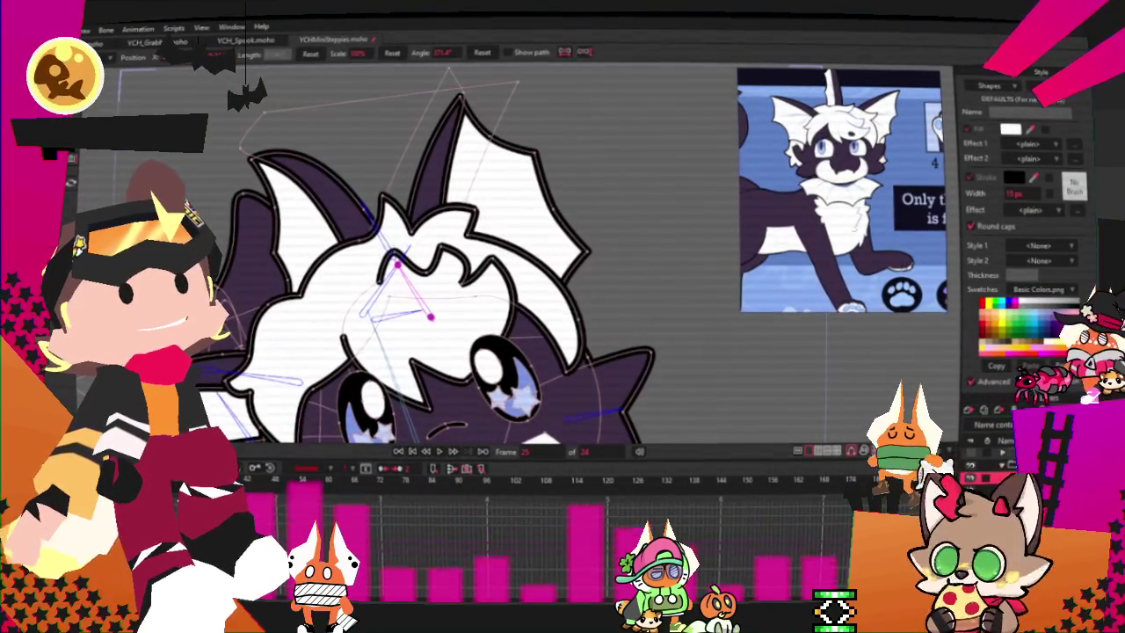
key(ctrl+shift+Left)
key(ctrl+Right)
key(ctrl+Right)
key(ctrl+Right)
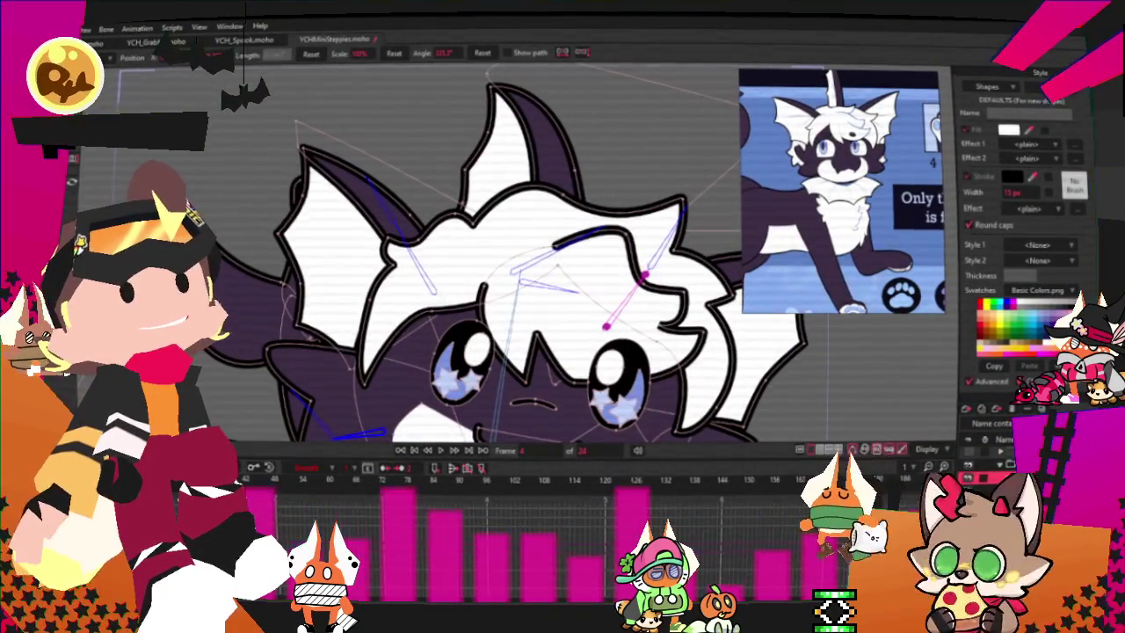
key(ctrl+shift+Left)
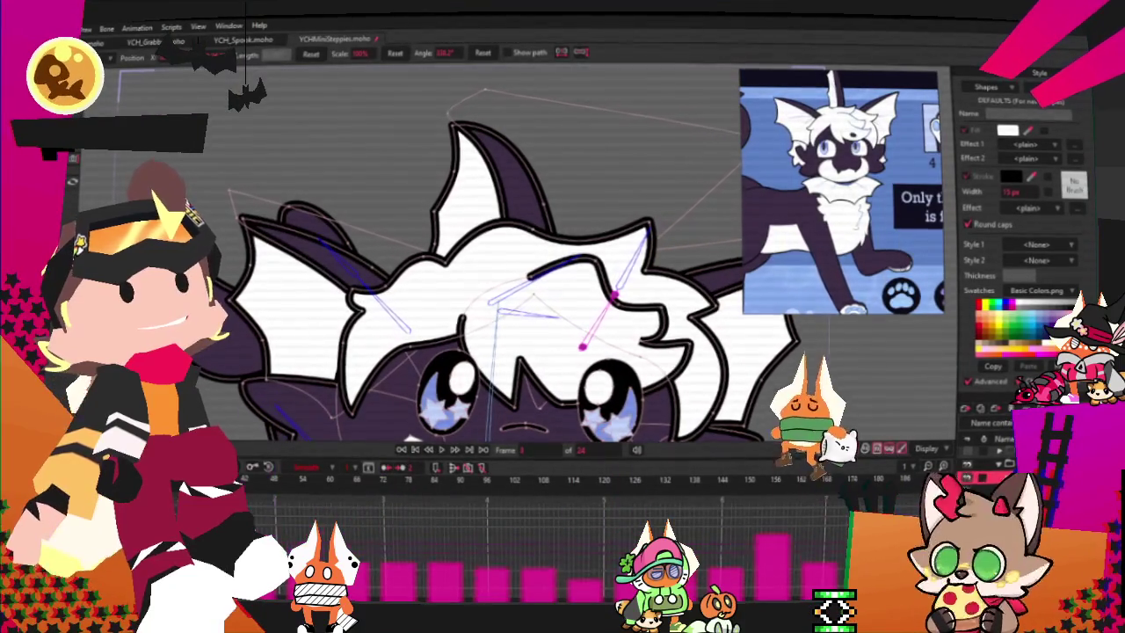
drag(649, 234, 595, 207)
scroll(520, 359, down, 3)
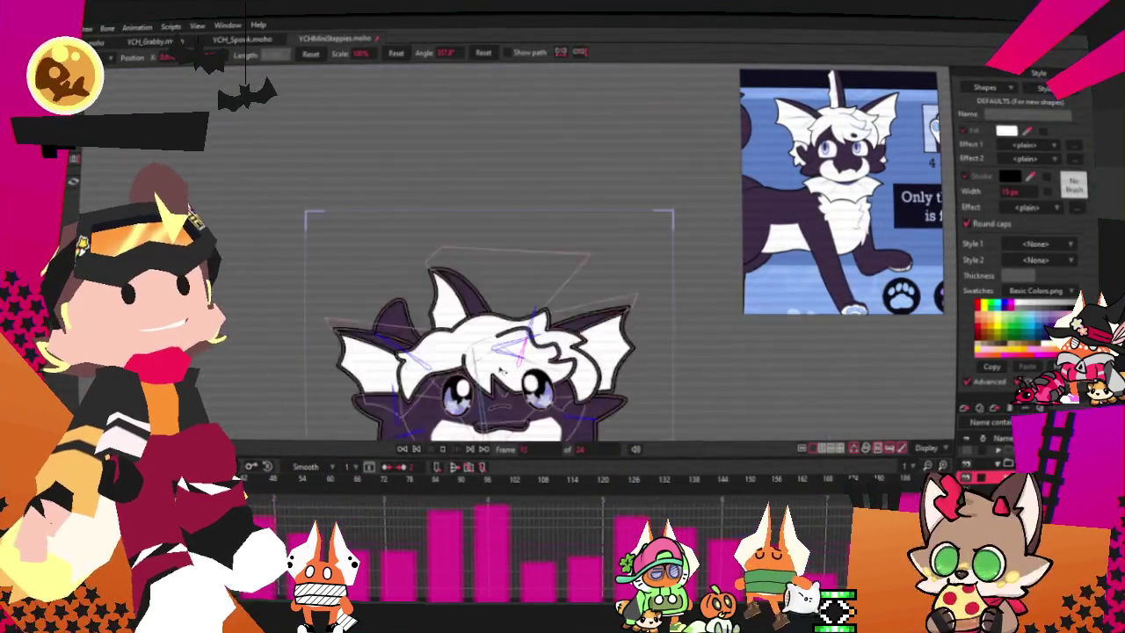
- Step forward frame by frame through the loop to check the tilted head motion
scroll(519, 358, up, 3)
scroll(520, 358, down, 3)
scroll(519, 358, down, 2)
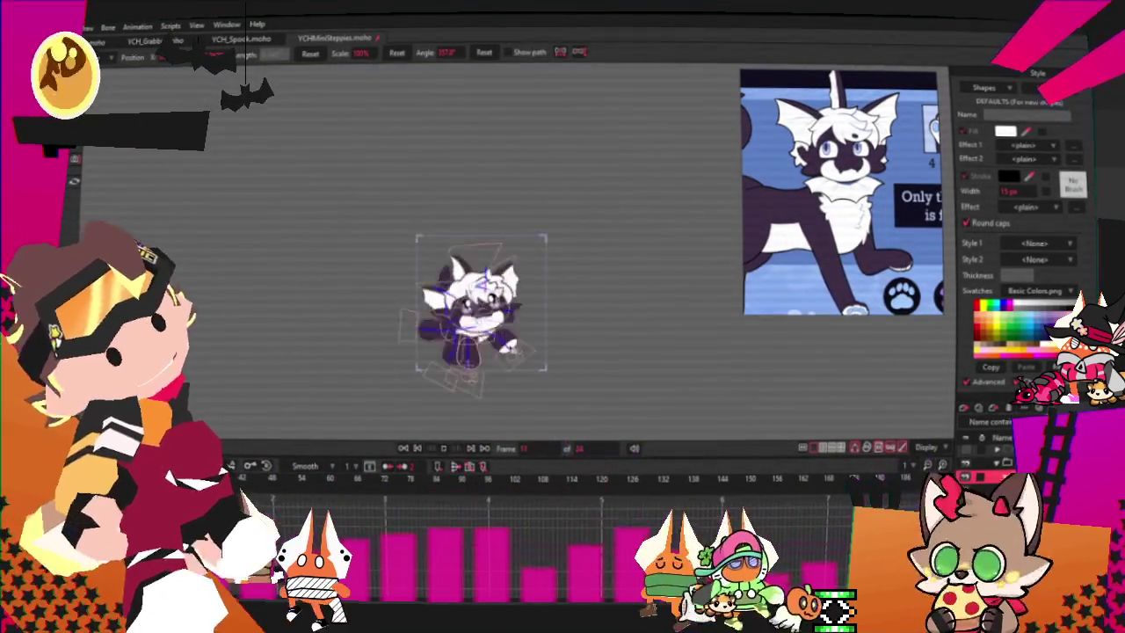
scroll(519, 359, up, 2)
scroll(520, 358, up, 3)
scroll(519, 359, down, 3)
key(ctrl+Right)
scroll(532, 297, up, 1)
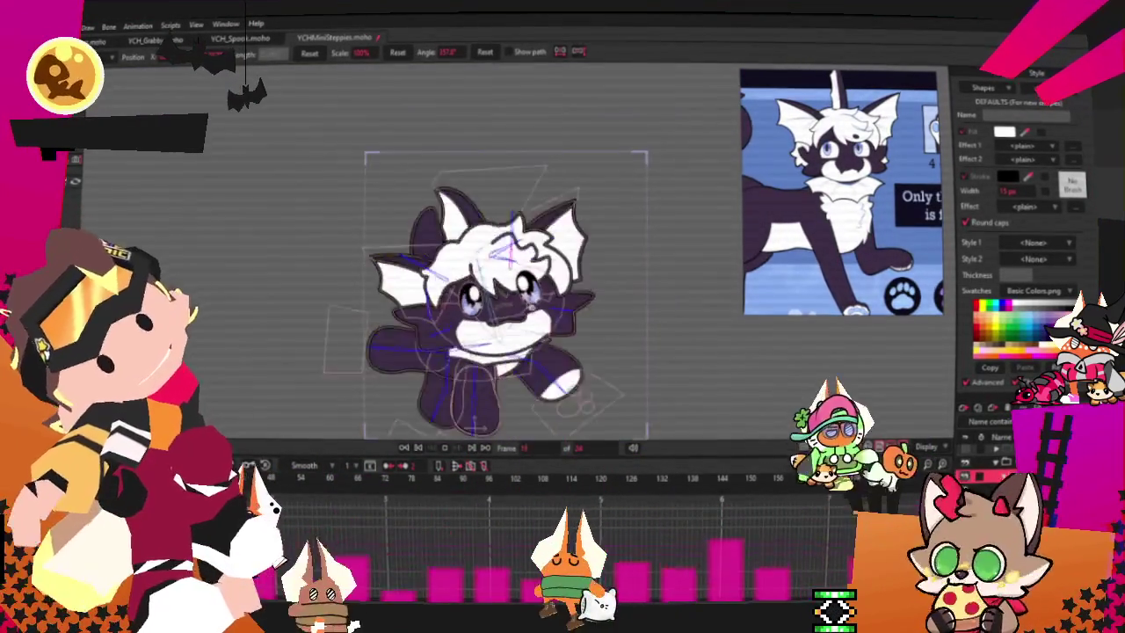
scroll(532, 297, up, 2)
scroll(532, 298, down, 2)
scroll(532, 297, up, 2)
key(ctrl+Right)
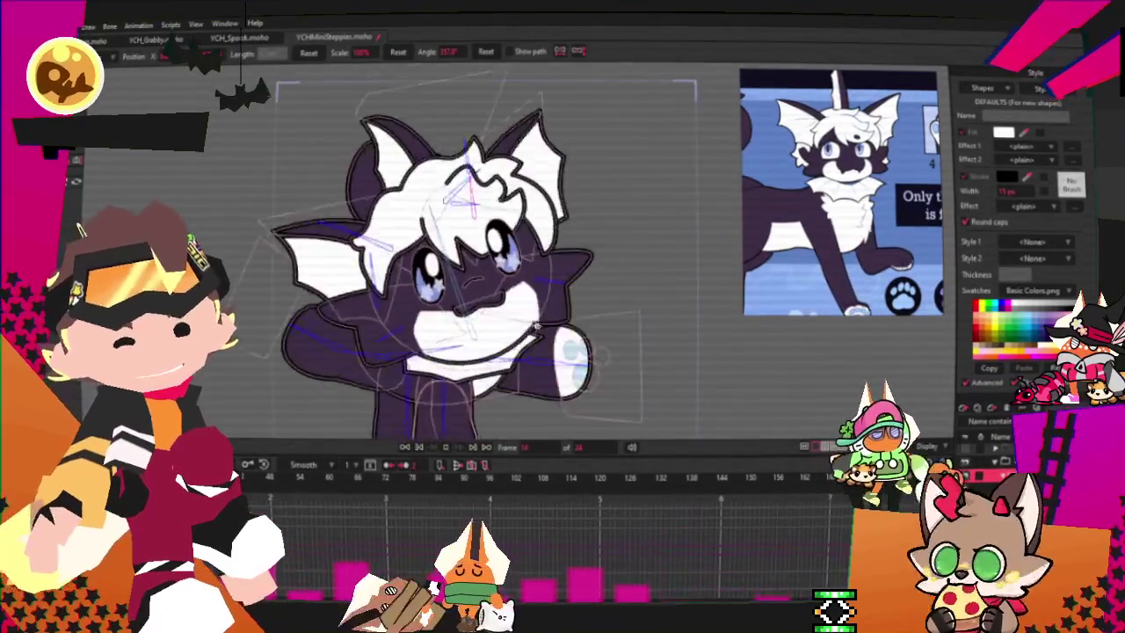
scroll(532, 312, down, 2)
key(ctrl+Right)
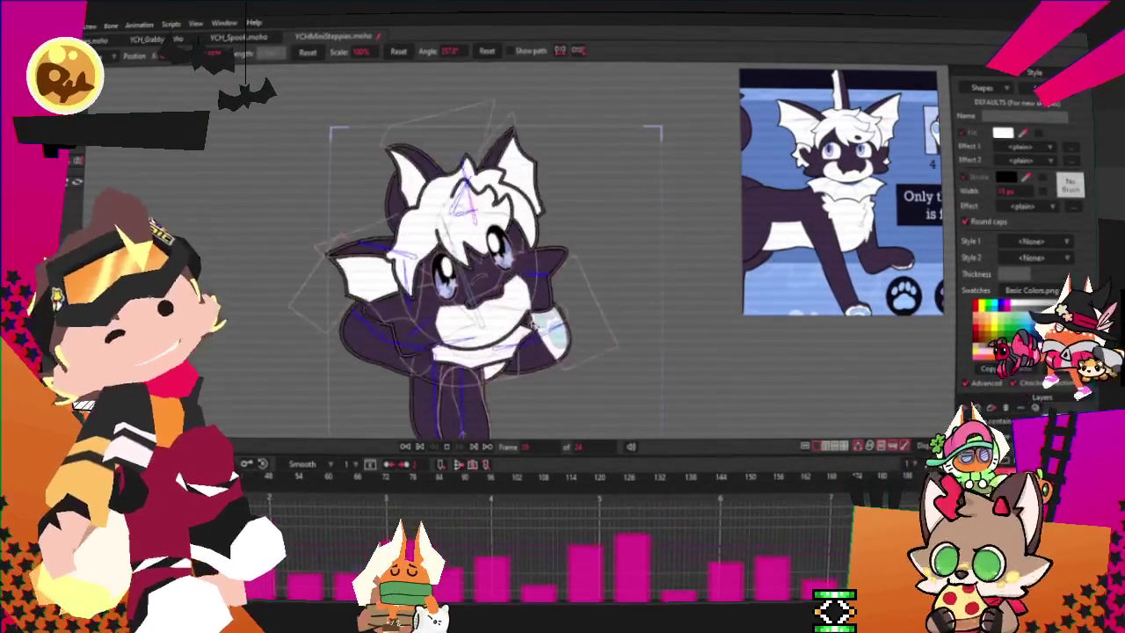
key(ctrl+Right)
key(ctrl+Right)
key(ctrl+Right)
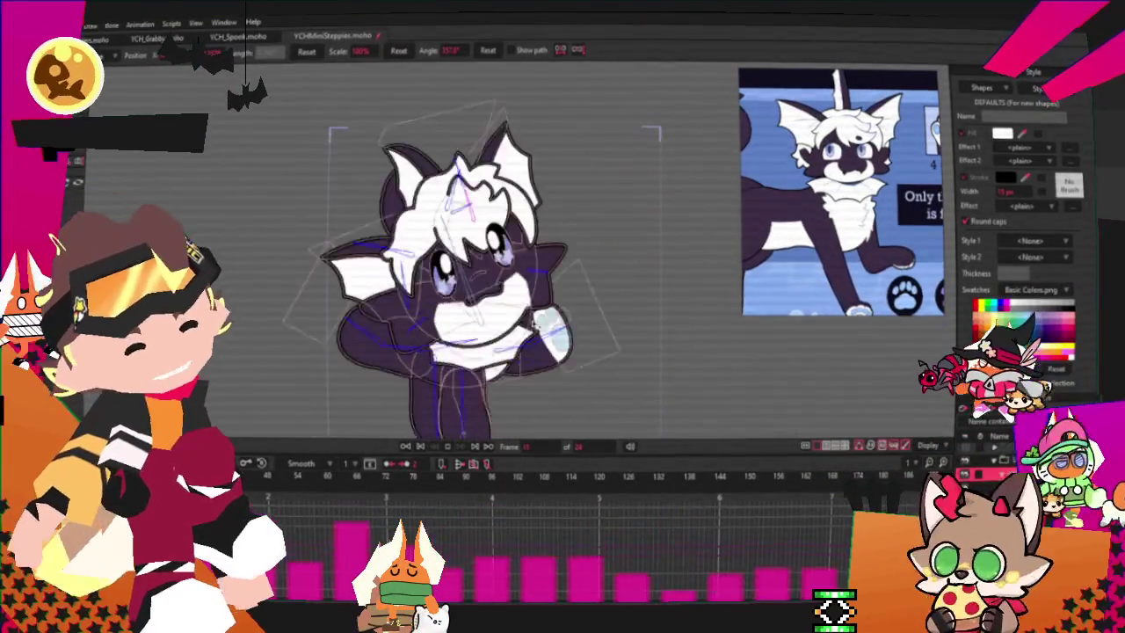
key(ctrl+Right)
key(ctrl+Right)
scroll(535, 323, up, 3)
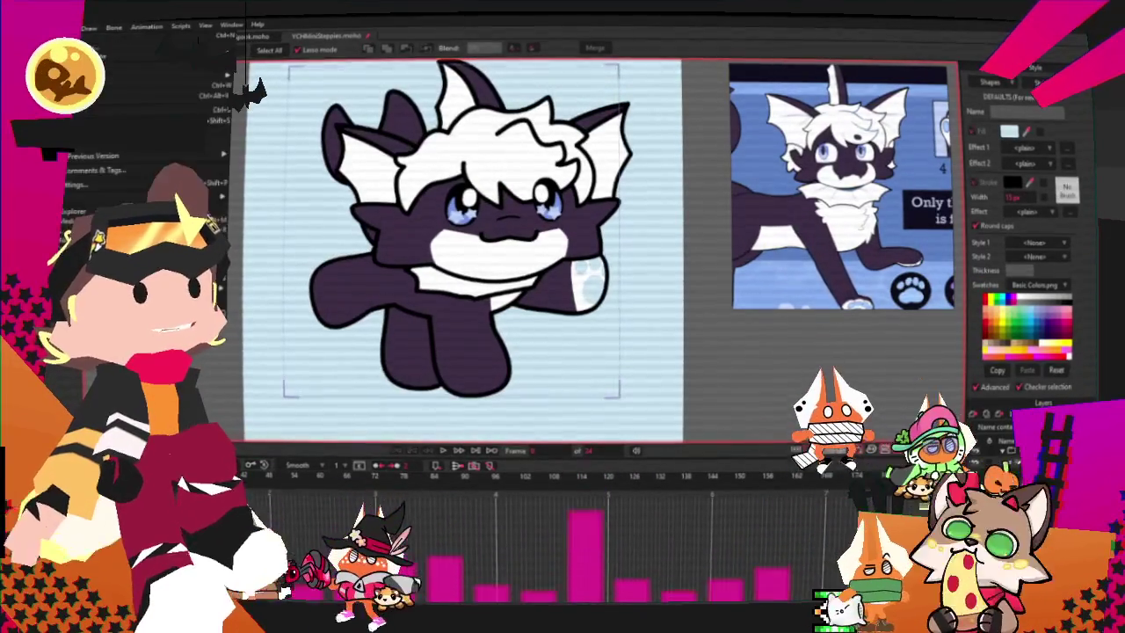
- Render a preview of the finished character with Ctrl+R, then close it
key(ctrl+r)
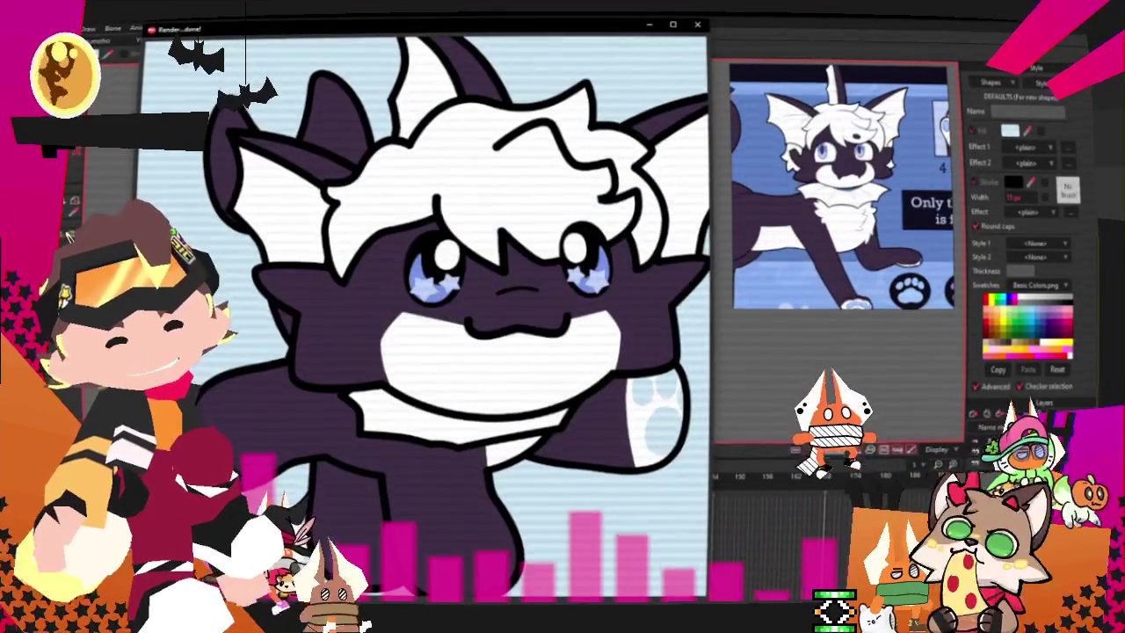
click(697, 24)
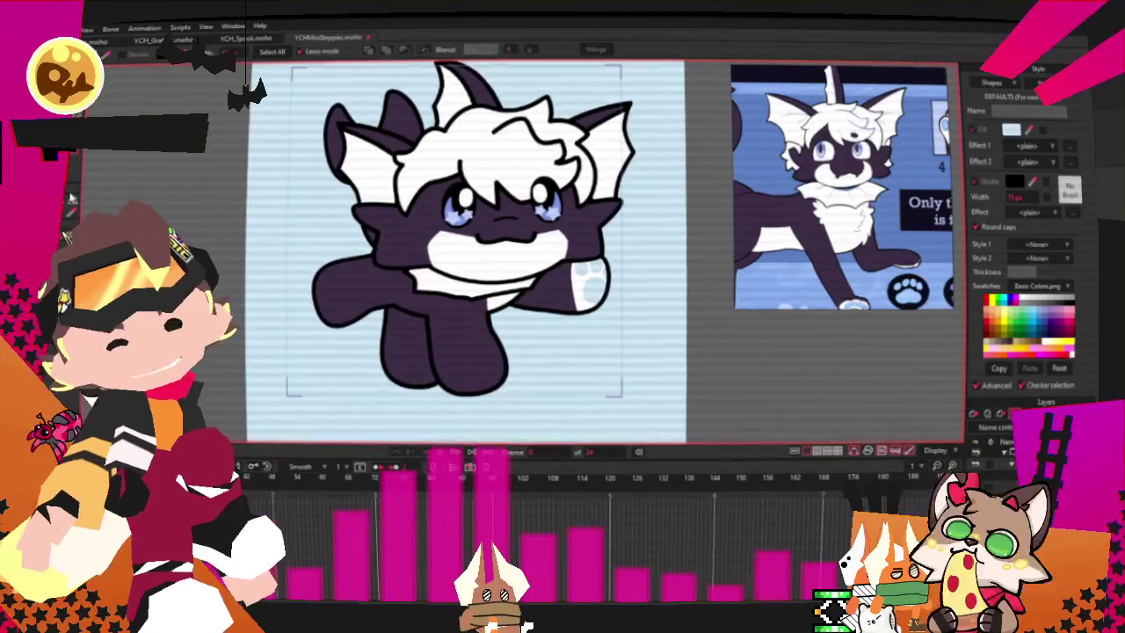
key(m)
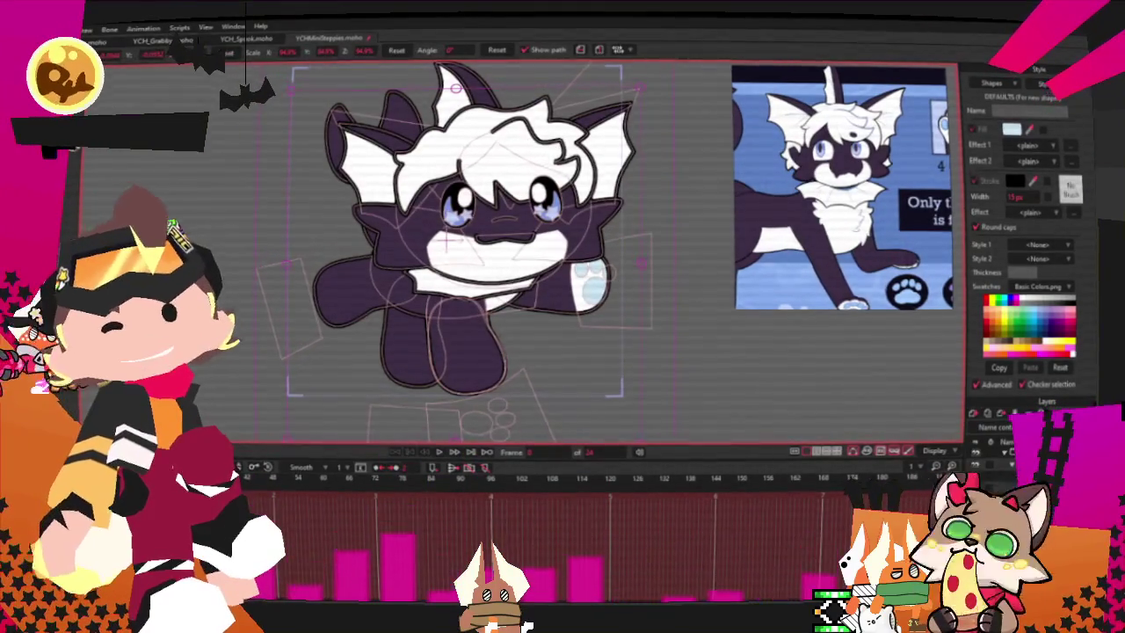
- Open and close the File menu, then zoom the reference window to the next chibi bear image
key(alt+f)
key(Escape)
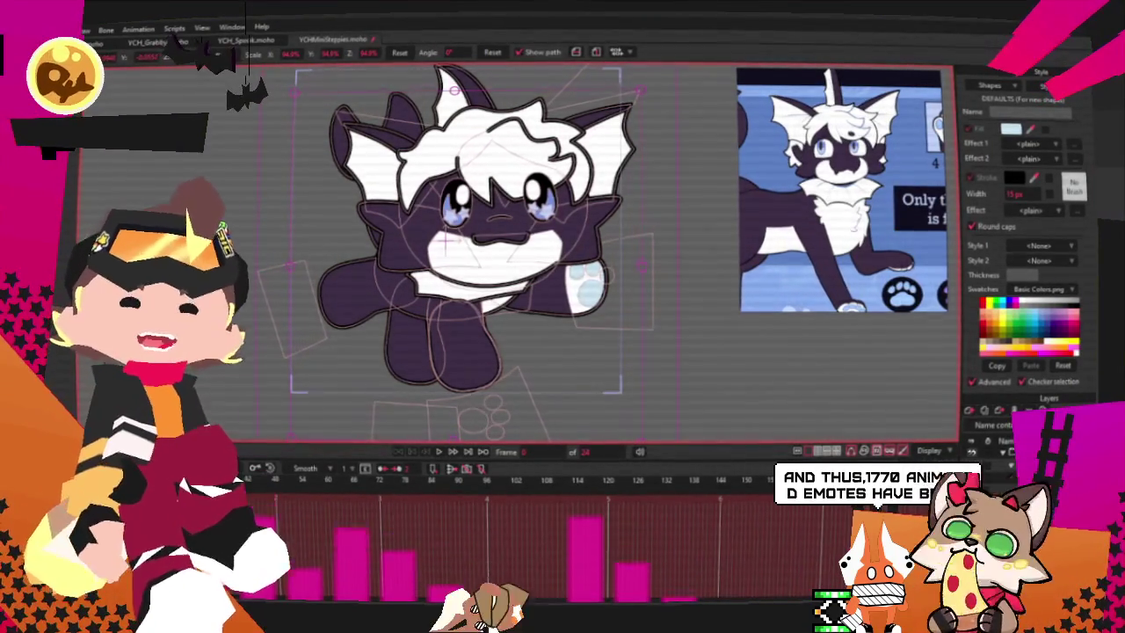
scroll(842, 149, down, 3)
scroll(842, 149, down, 3)
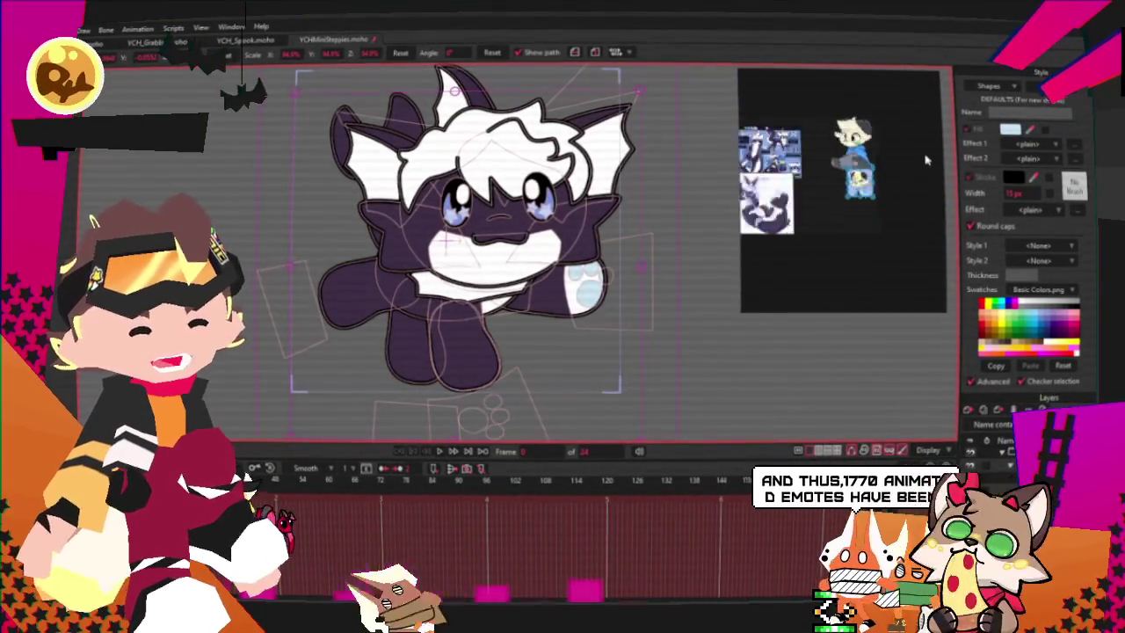
scroll(842, 149, up, 3)
scroll(892, 188, up, 2)
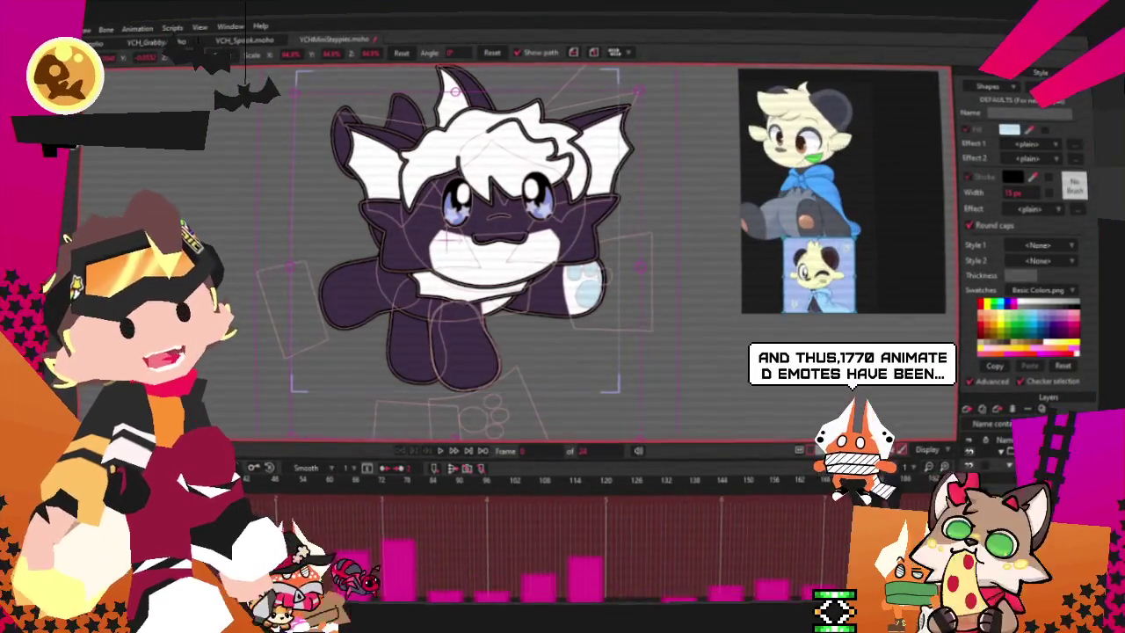
scroll(810, 163, up, 1)
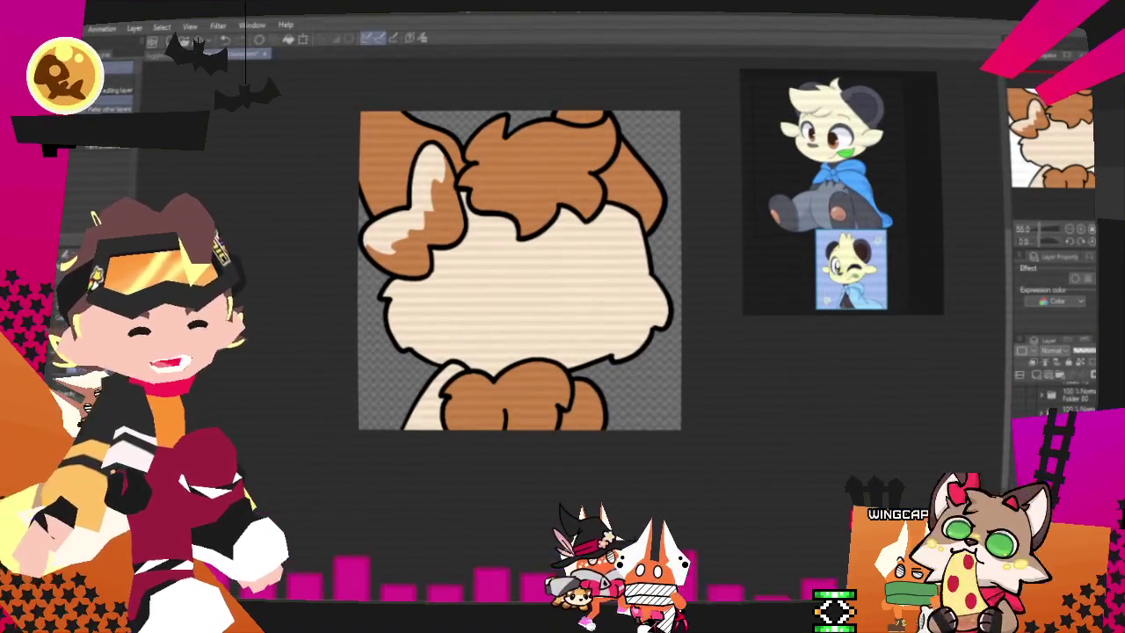
- Tint the brown bear art layer blue with Layer Color and zoom in on the canvas
key(Delete)
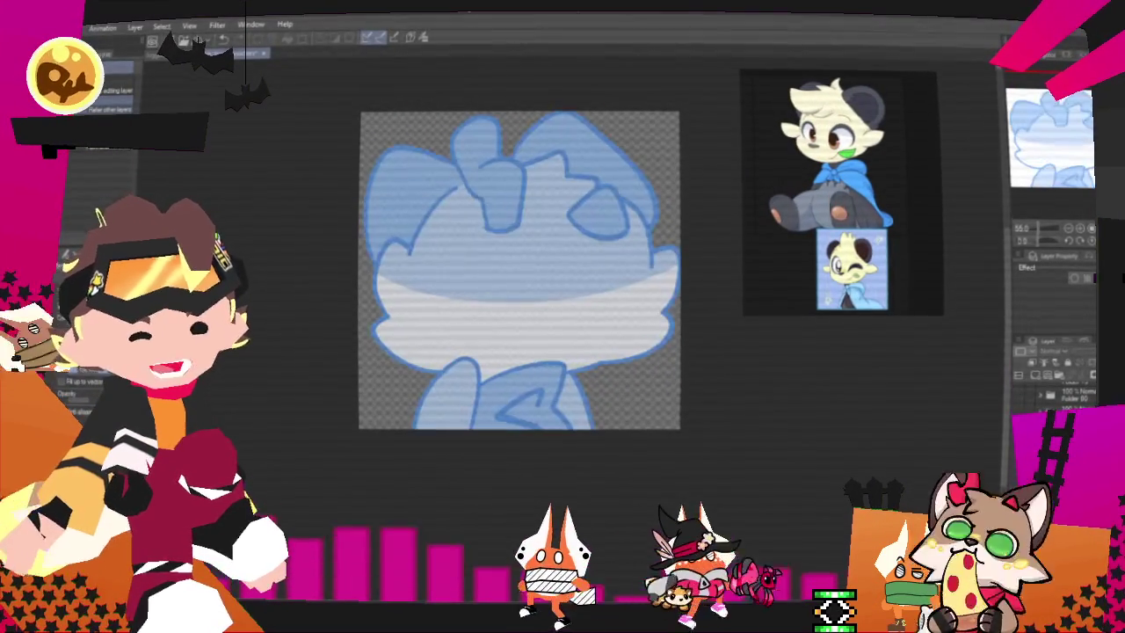
click(1061, 384)
click(1044, 383)
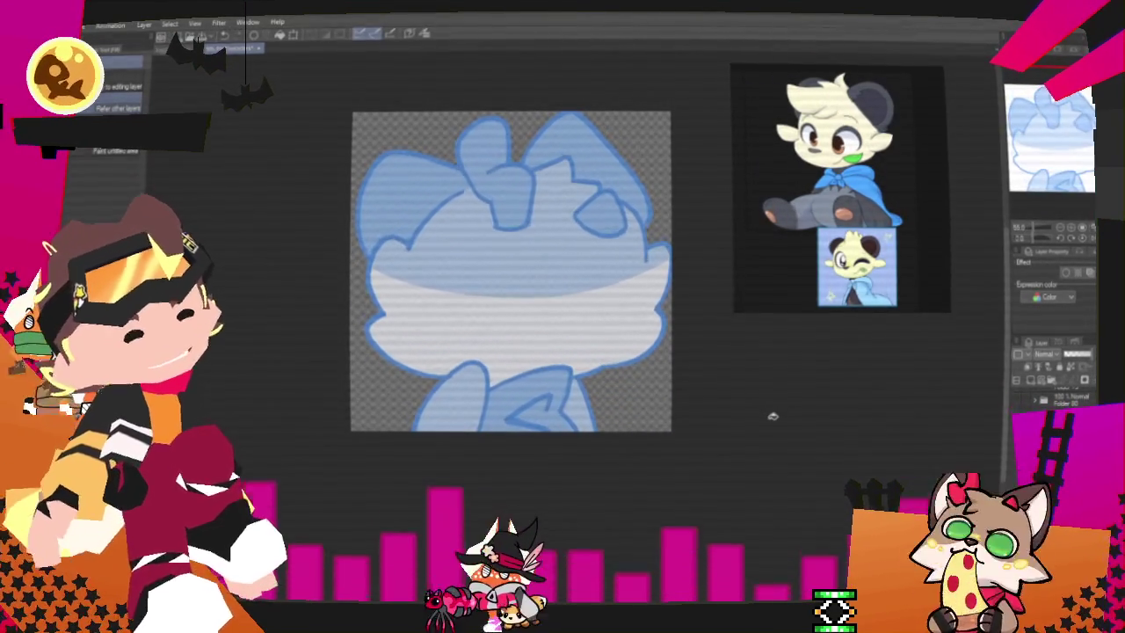
scroll(694, 218, up, 2)
scroll(694, 218, up, 2)
scroll(694, 218, up, 2)
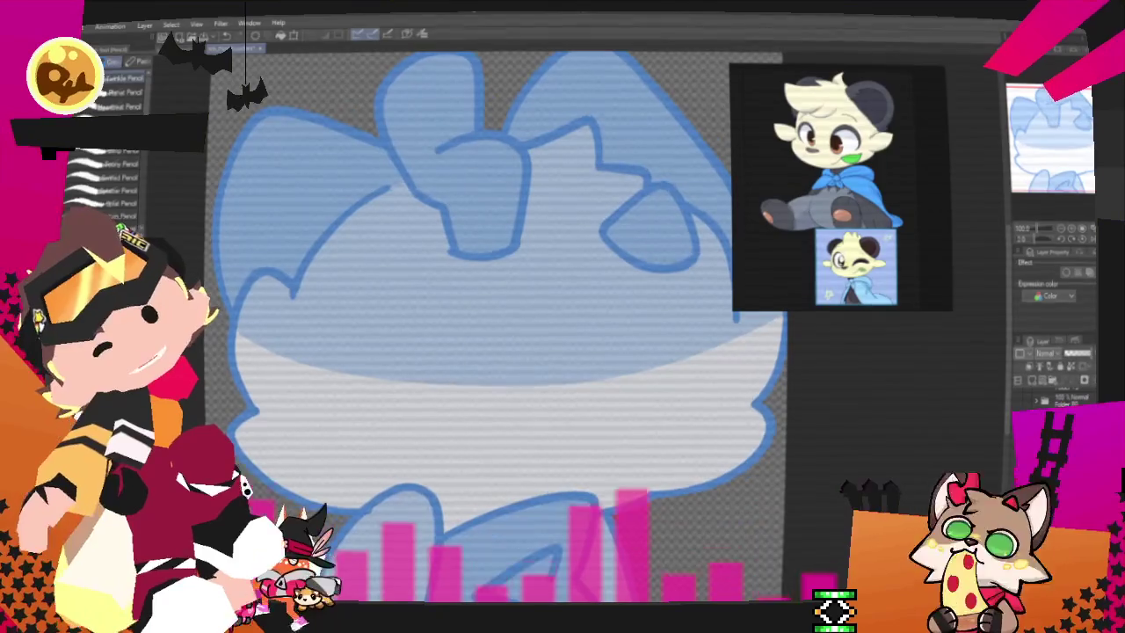
- Pencil spiky hair strokes over the blue guide and a curve down the head's right side
drag(492, 264, 473, 276)
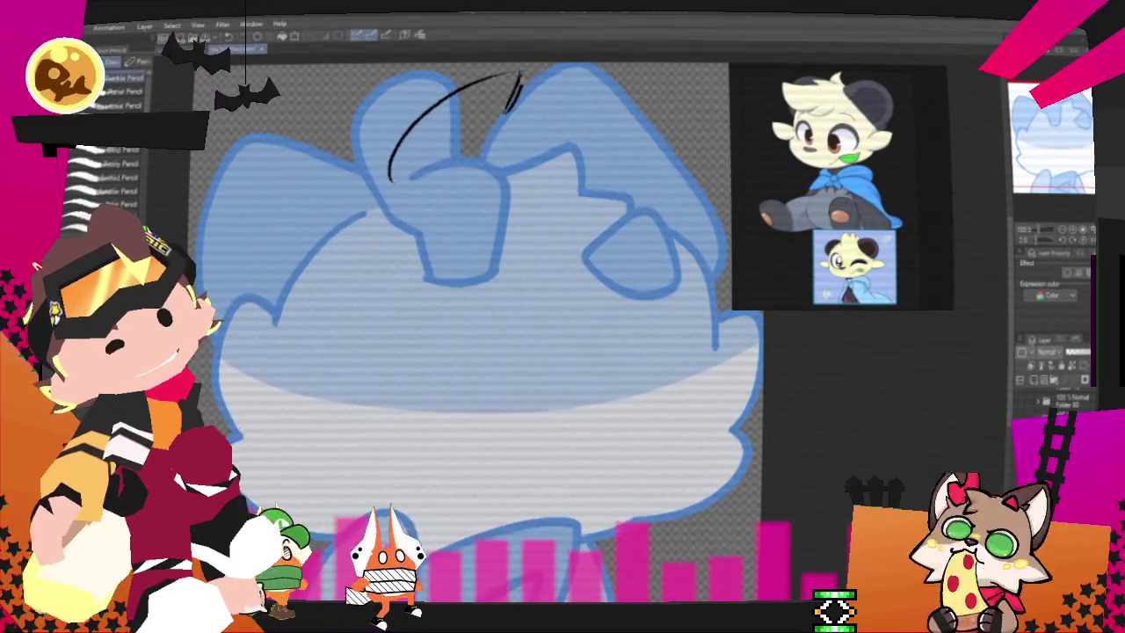
drag(492, 264, 444, 296)
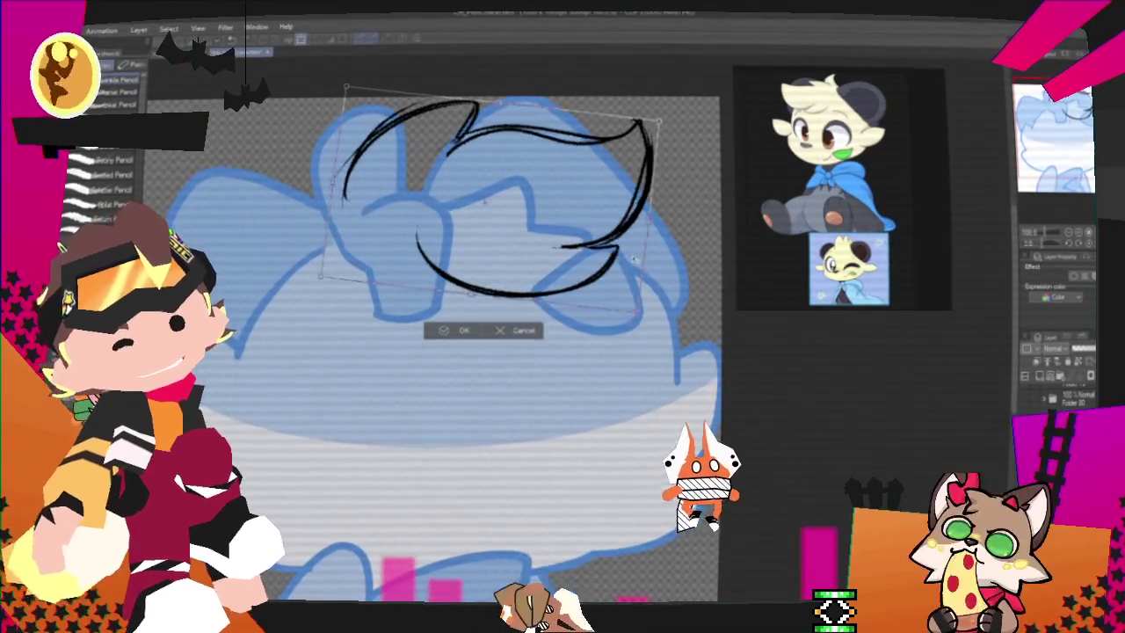
drag(624, 274, 551, 306)
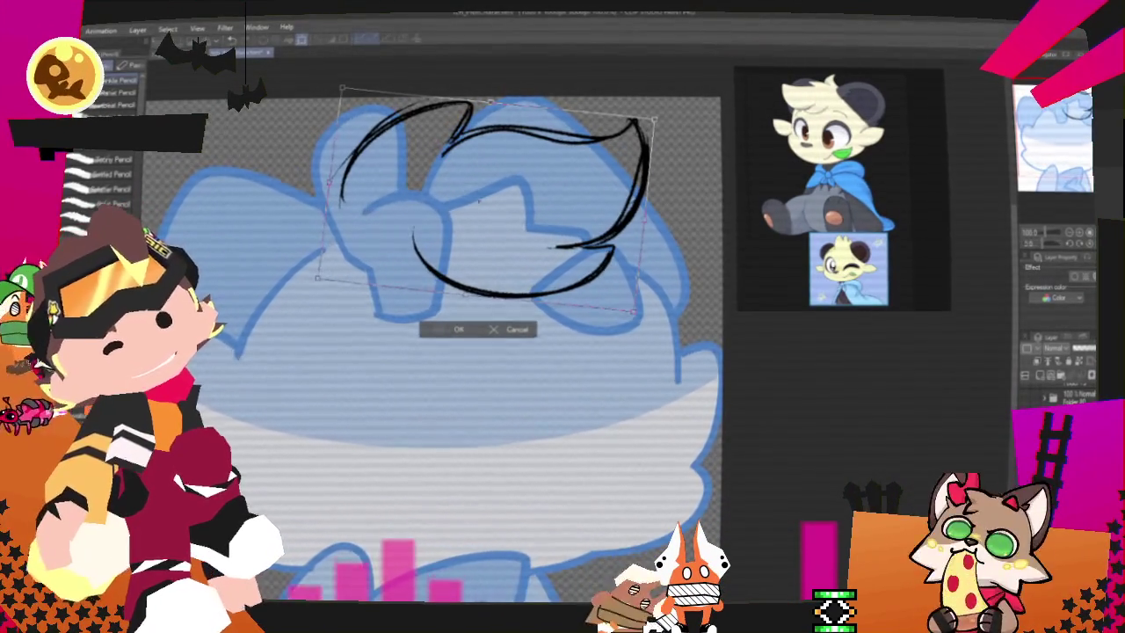
drag(439, 264, 492, 224)
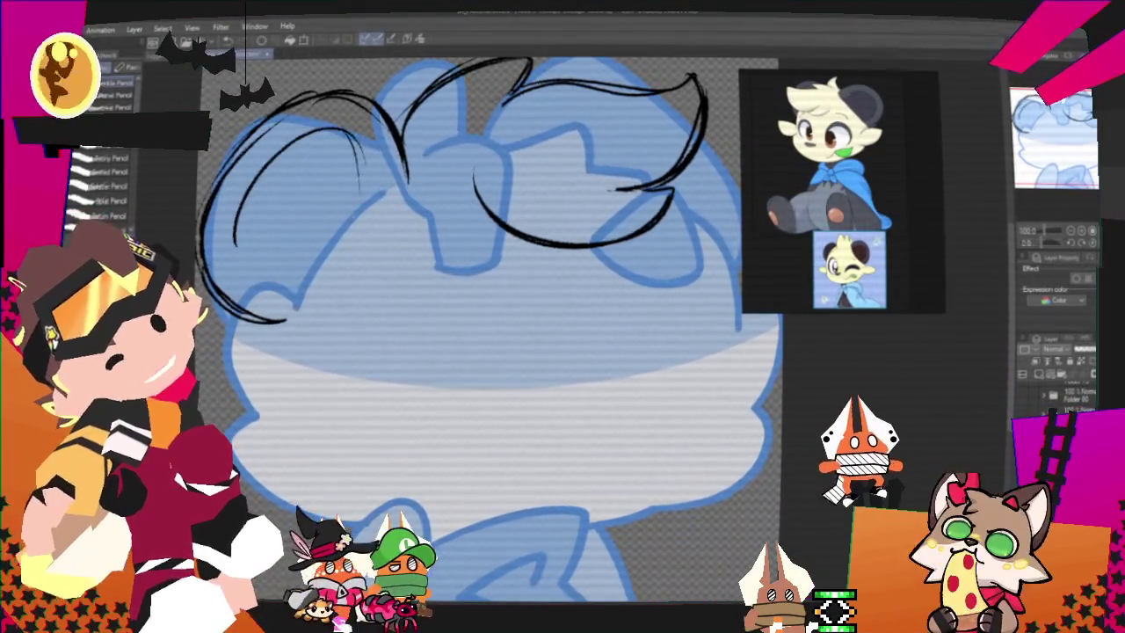
drag(332, 186, 339, 248)
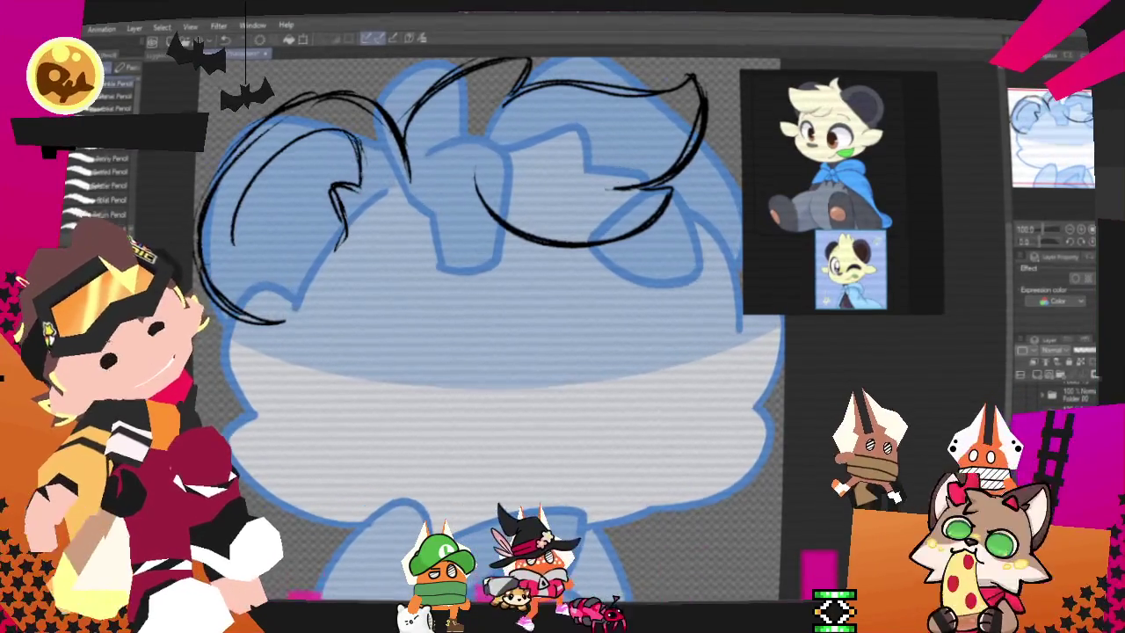
key(ctrl+minus)
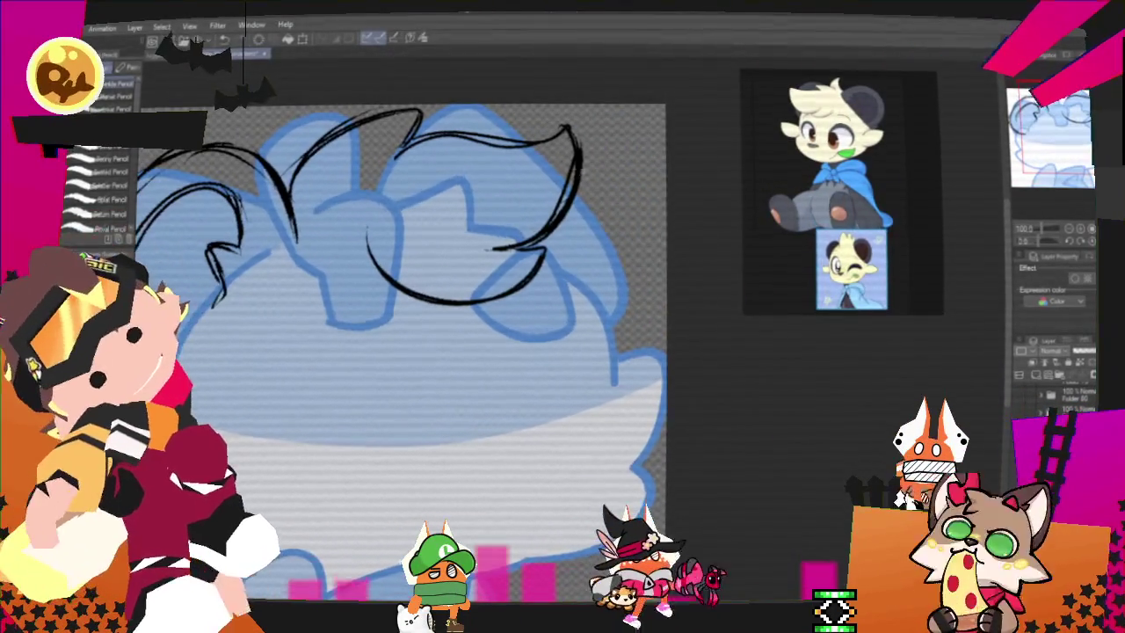
drag(649, 277, 620, 358)
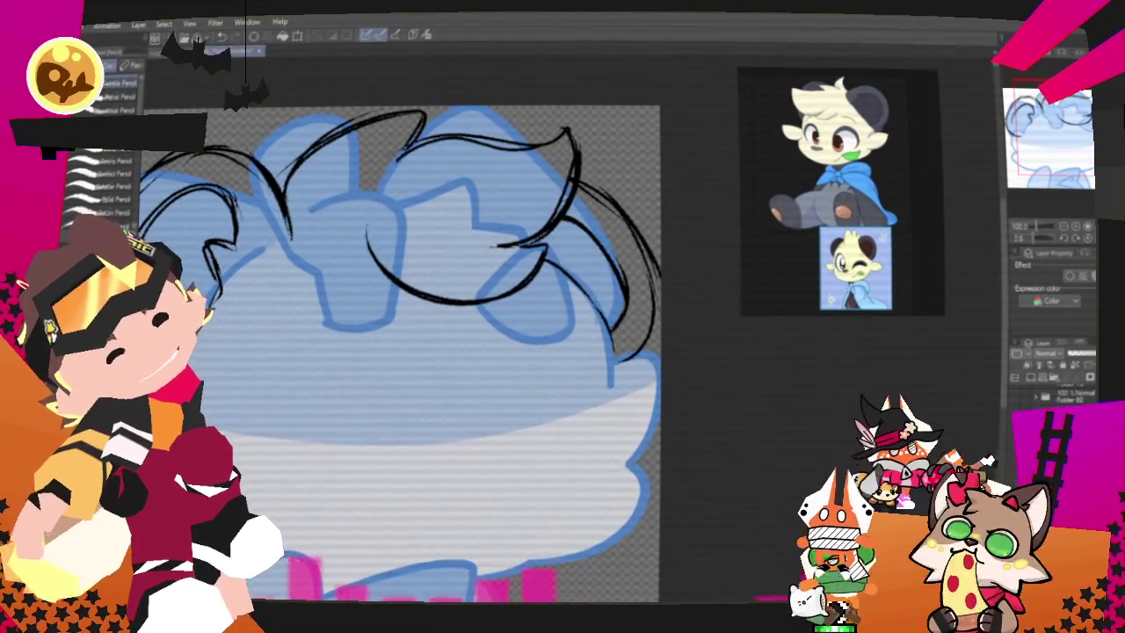
- Sketch a curve below the hair, a short left-cheek stroke and a long cheek curve
scroll(400, 352, down, 3)
scroll(400, 352, down, 3)
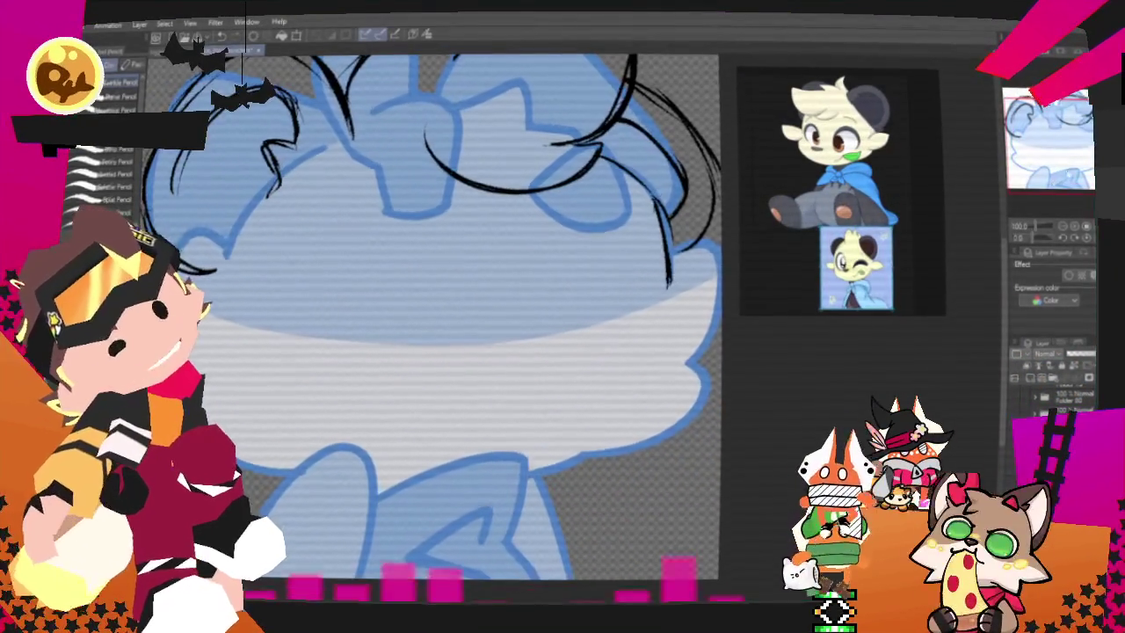
scroll(399, 352, left, 3)
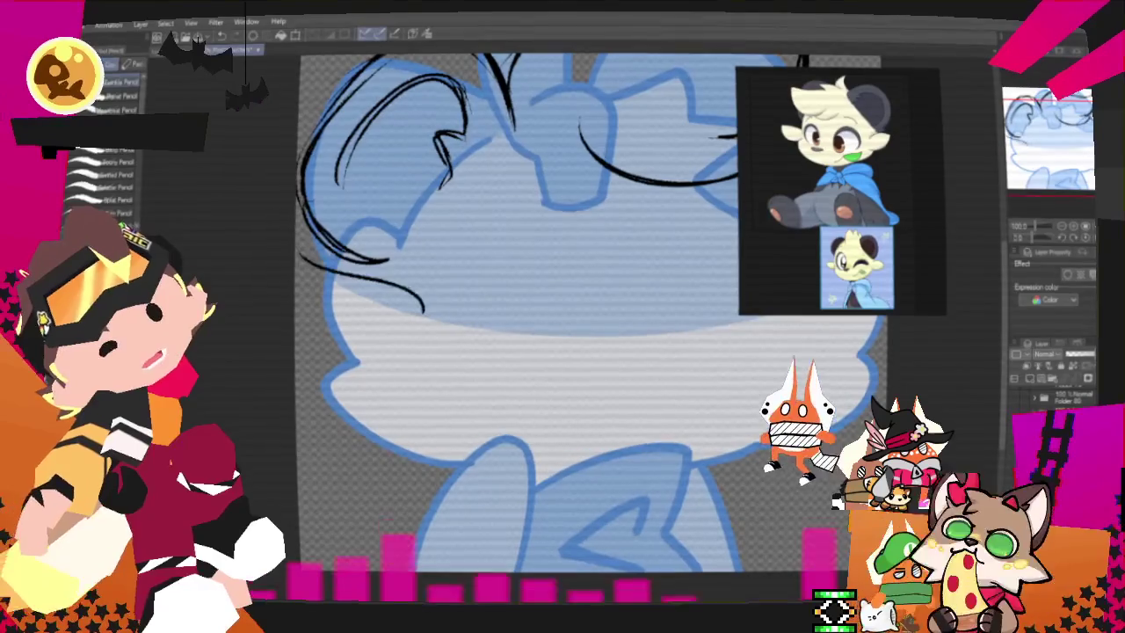
drag(415, 292, 294, 290)
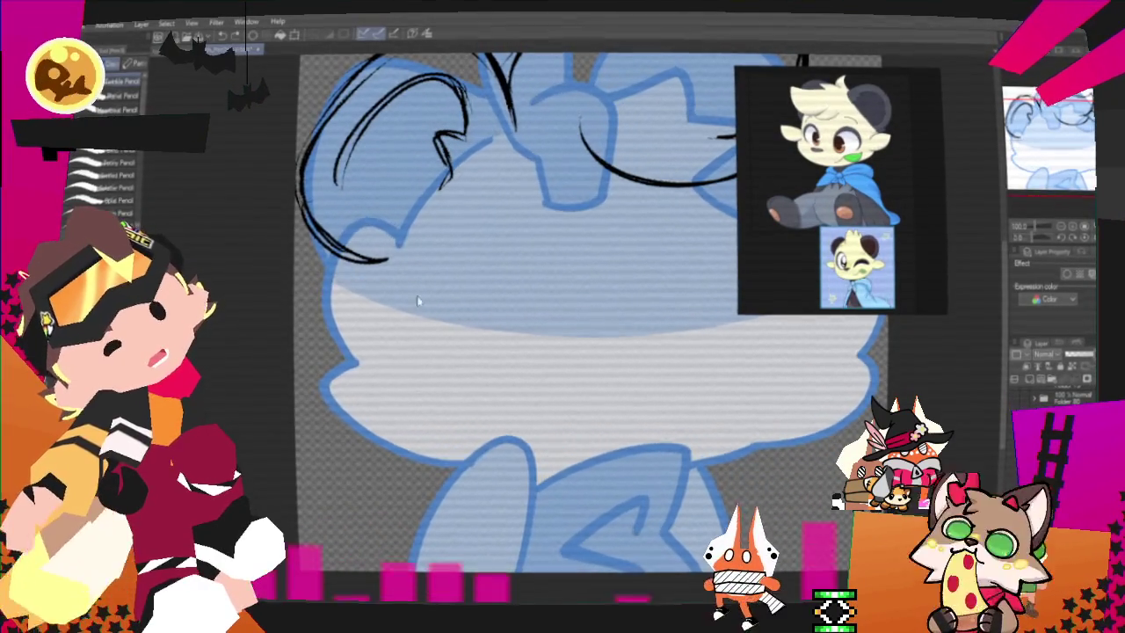
drag(294, 337, 318, 352)
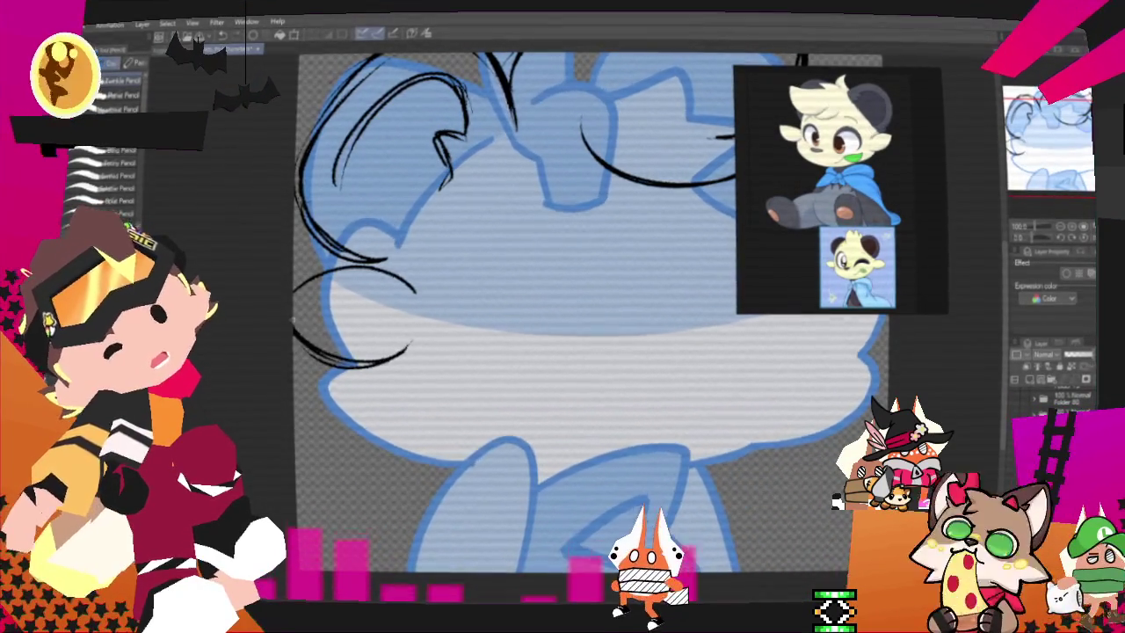
mouse_move(383, 368)
mouse_down()
mouse_move(479, 436)
mouse_move(716, 449)
mouse_up()
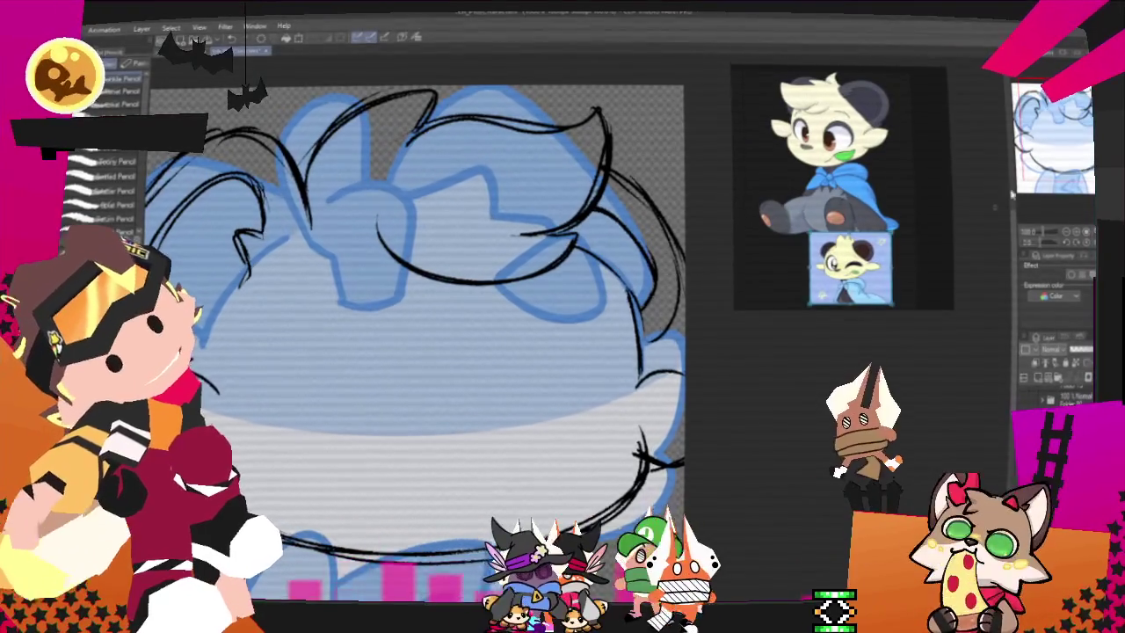
- Zoom in and sketch the bow knot, its right loop and a line beneath it
scroll(457, 290, up, 2)
scroll(457, 290, up, 2)
scroll(457, 290, up, 1)
mouse_move(508, 473)
mouse_down()
mouse_move(563, 432)
mouse_move(510, 465)
mouse_up()
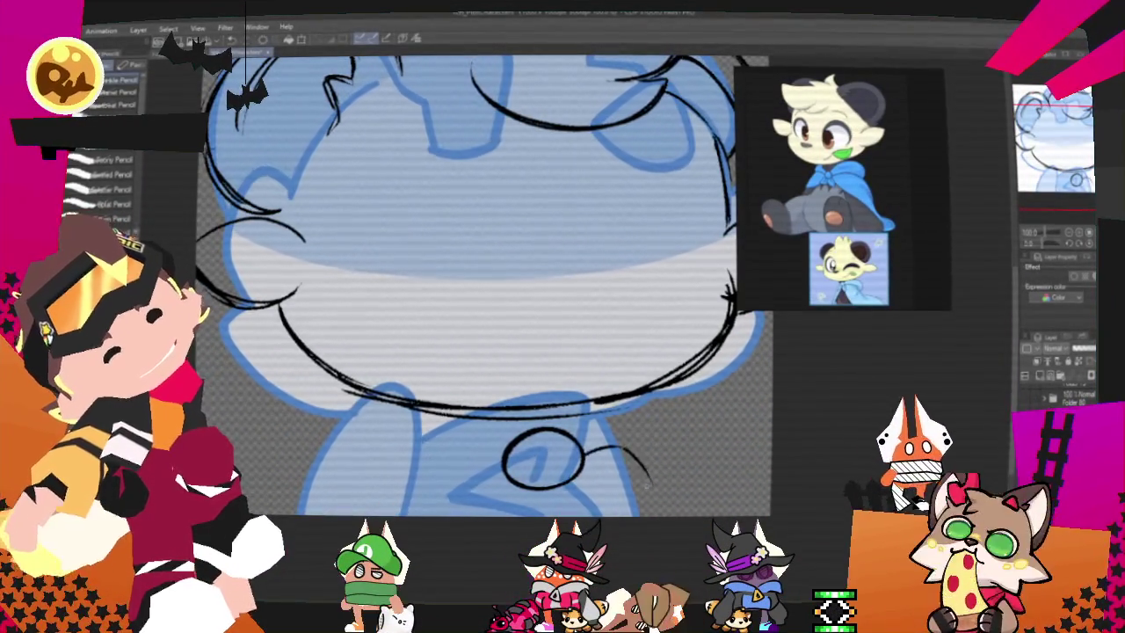
drag(576, 450, 677, 514)
drag(571, 483, 589, 514)
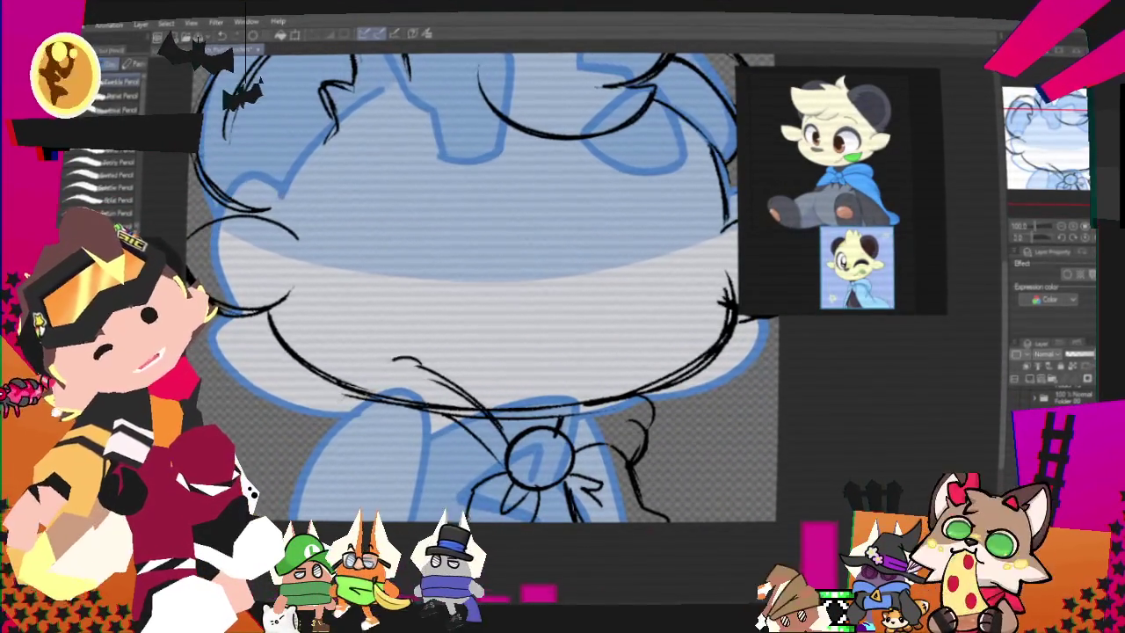
- Sketch the two curves of the bow's left loop
drag(411, 360, 322, 431)
drag(387, 367, 311, 418)
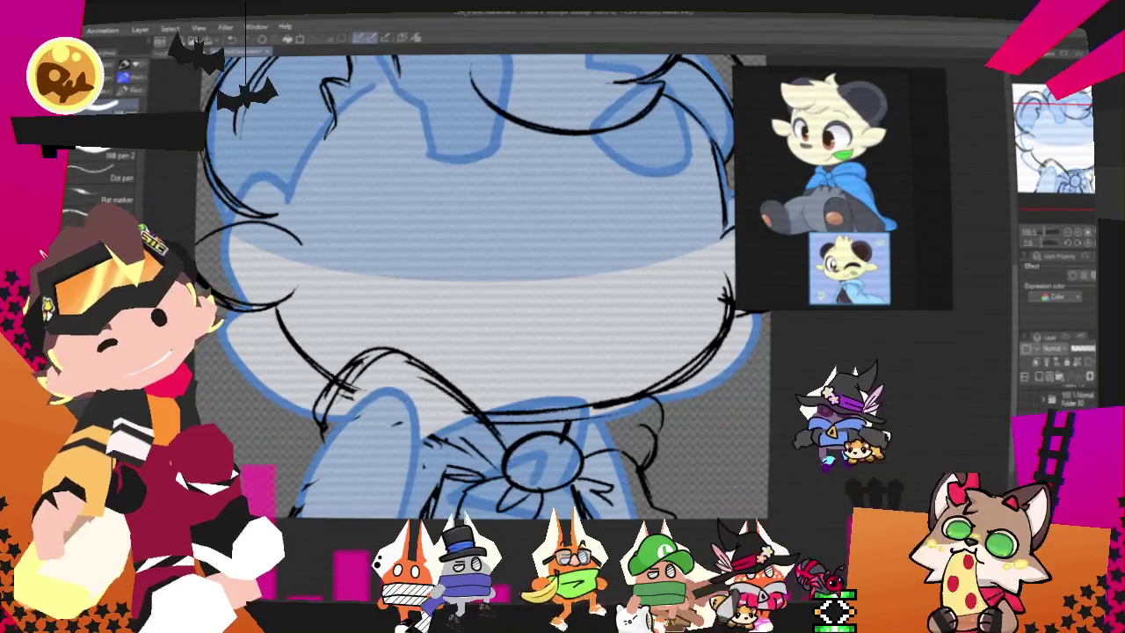
key(p)
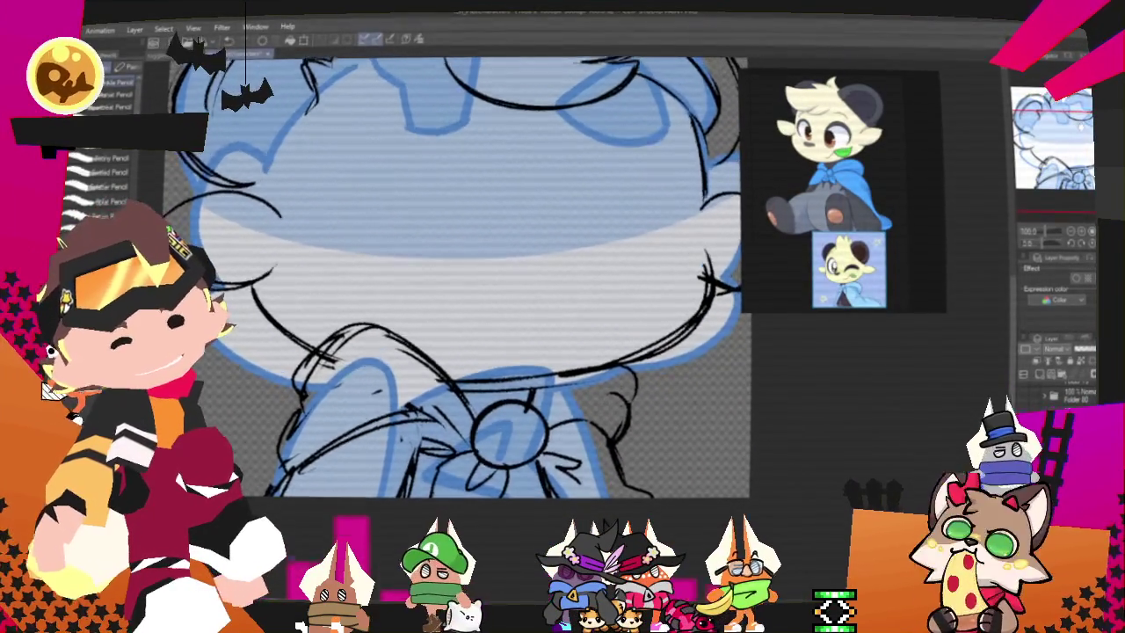
- Commit the transform, clear the selection and fit the whole drawing in the view
scroll(448, 299, up, 3)
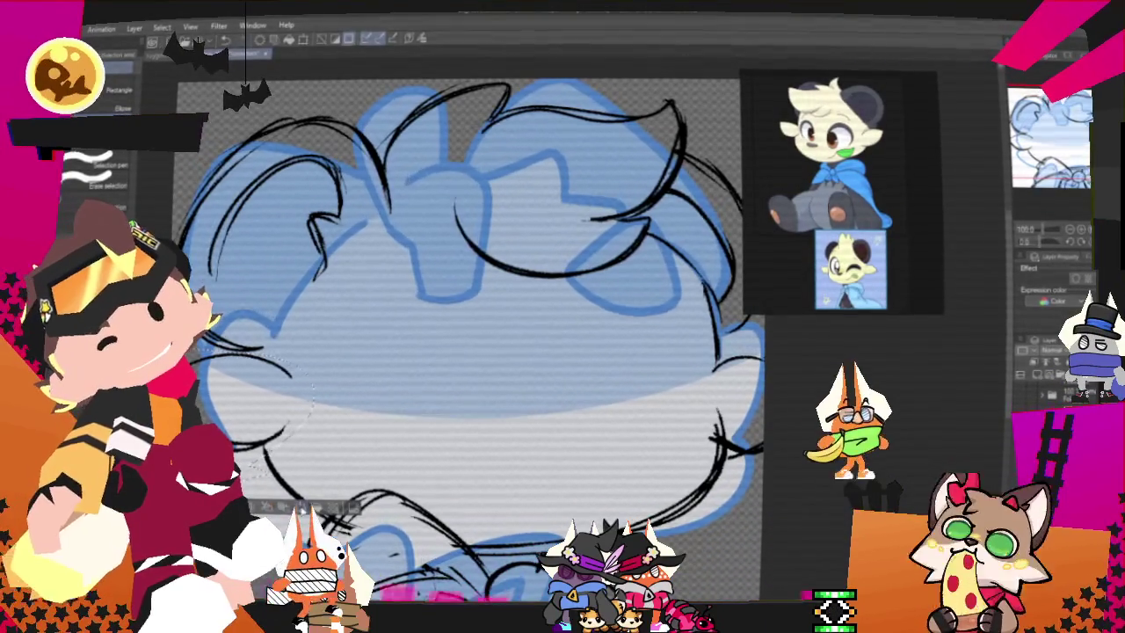
key(Return)
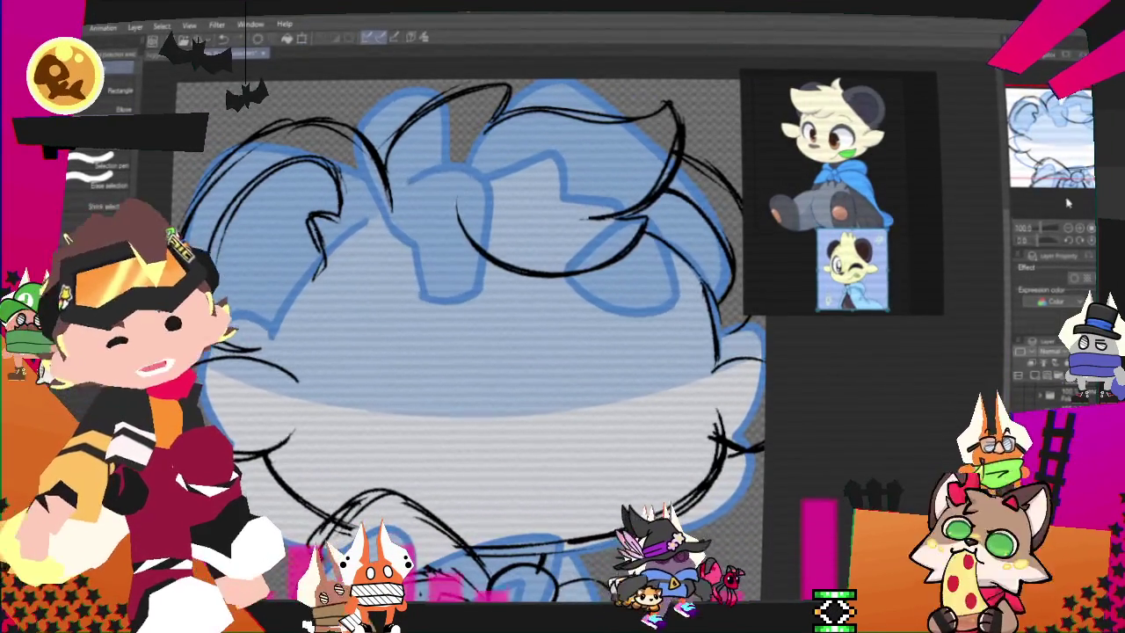
key(ctrl+d)
scroll(448, 334, down, 1)
click(1072, 230)
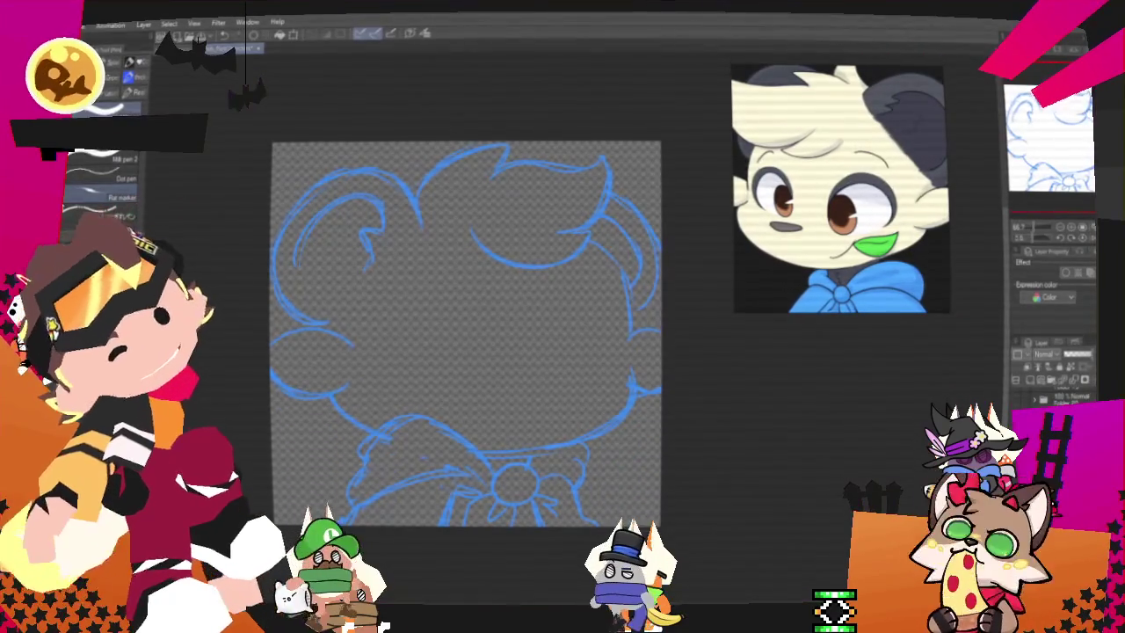
- Ink the left ear's inner curve, the top hair curve and the top-right hair curl
scroll(466, 334, up, 3)
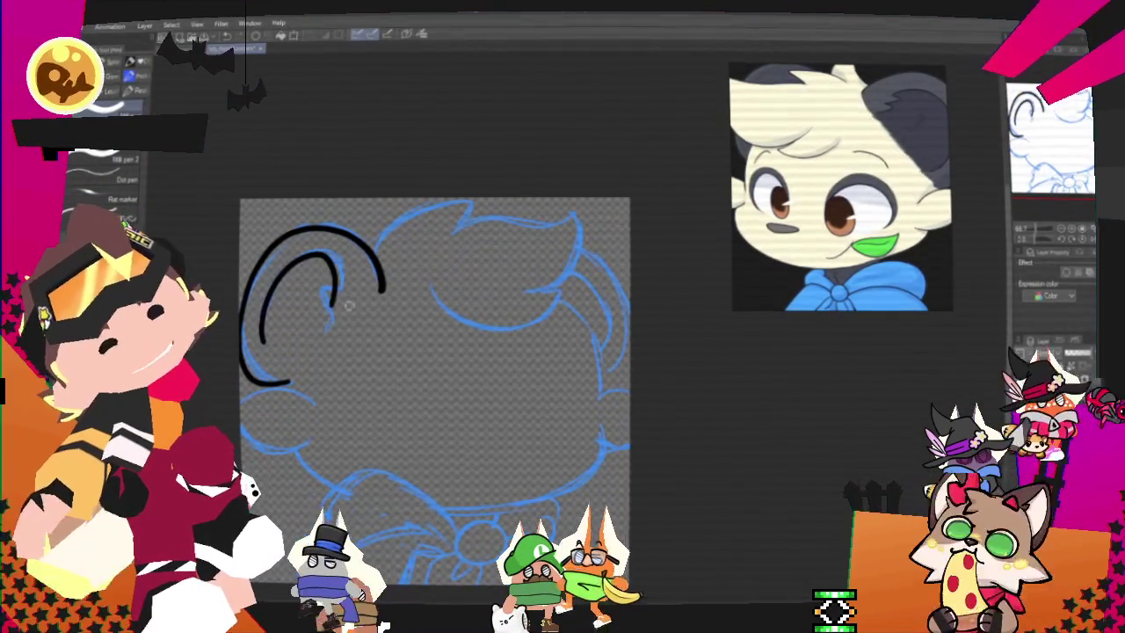
mouse_move(271, 334)
mouse_down()
mouse_move(319, 293)
mouse_move(325, 331)
mouse_up()
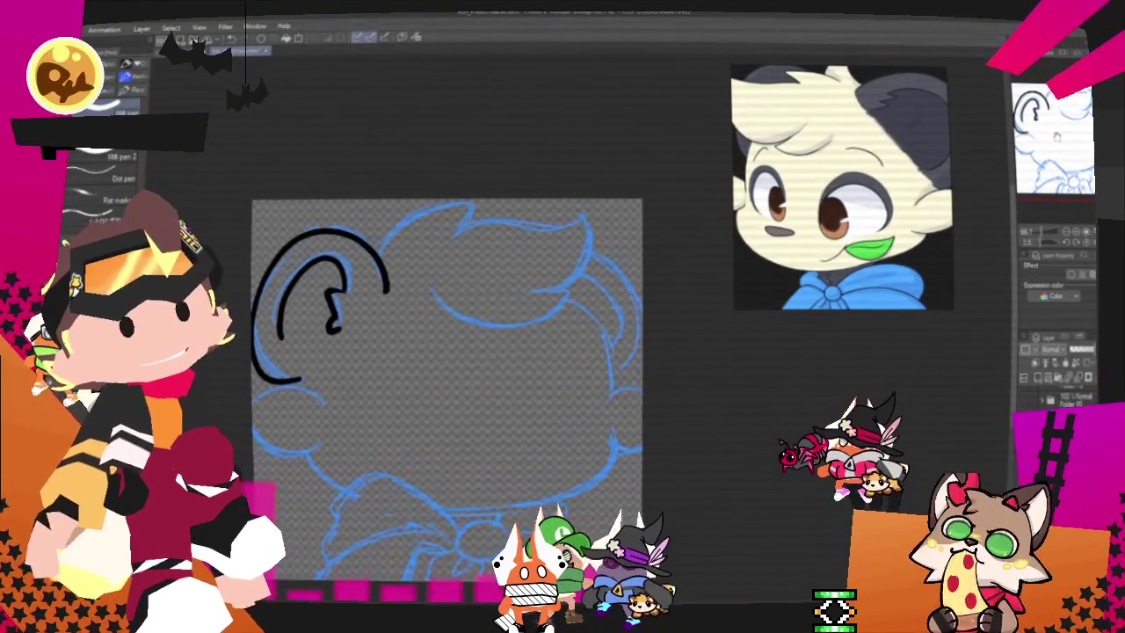
drag(955, 205, 966, 188)
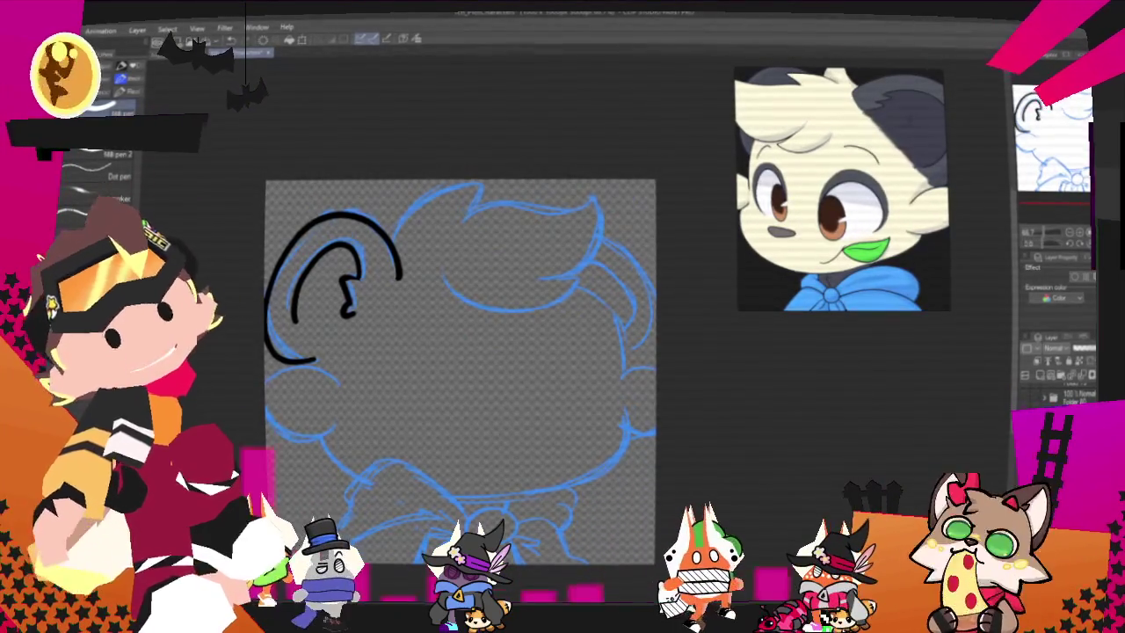
drag(397, 255, 486, 195)
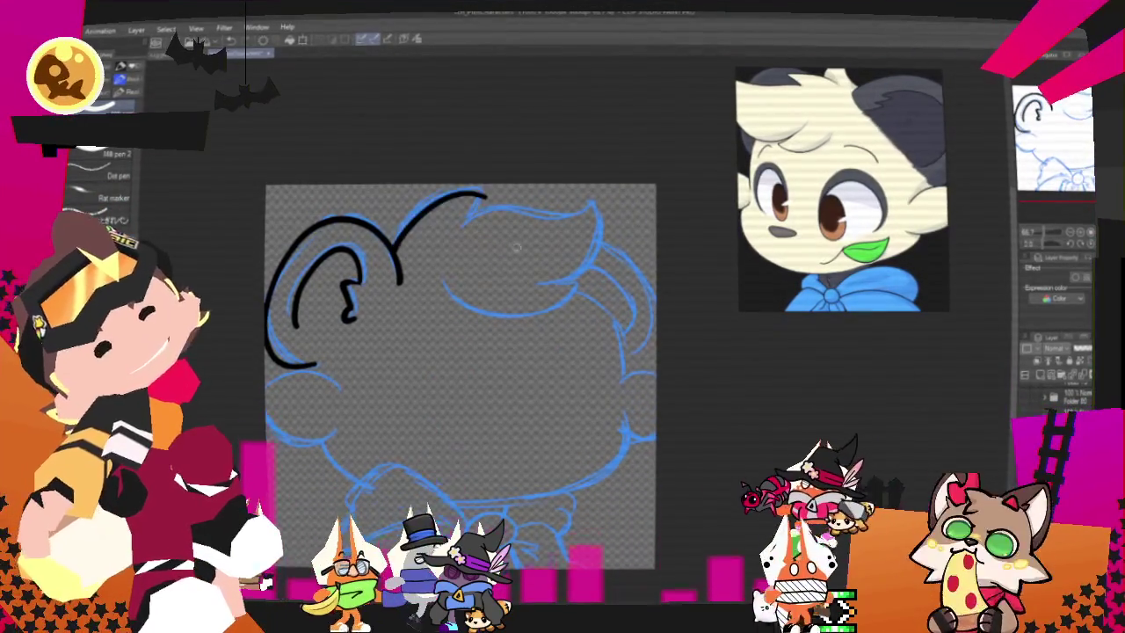
drag(482, 188, 468, 222)
key(ctrl+z)
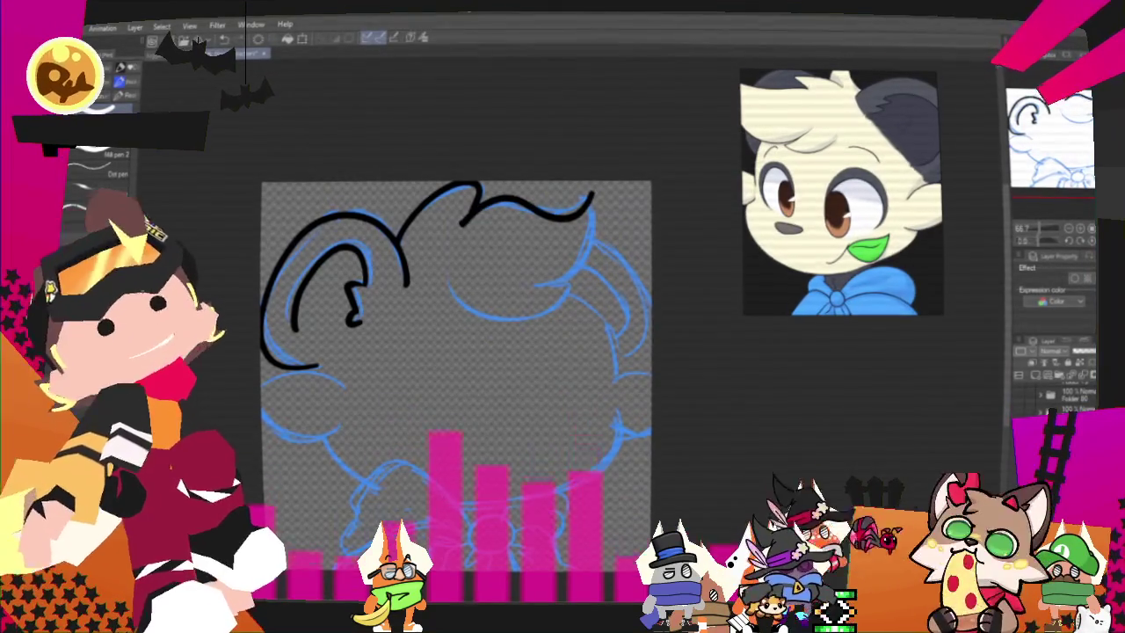
drag(590, 201, 545, 289)
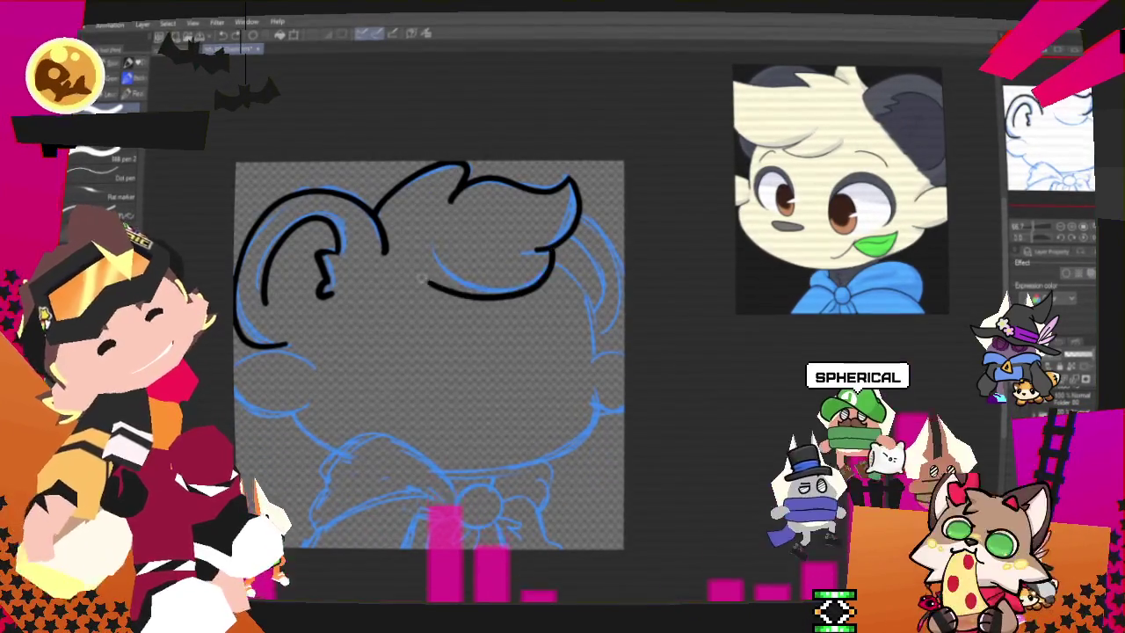
mouse_move(550, 257)
mouse_down()
mouse_move(428, 288)
mouse_move(429, 236)
mouse_up()
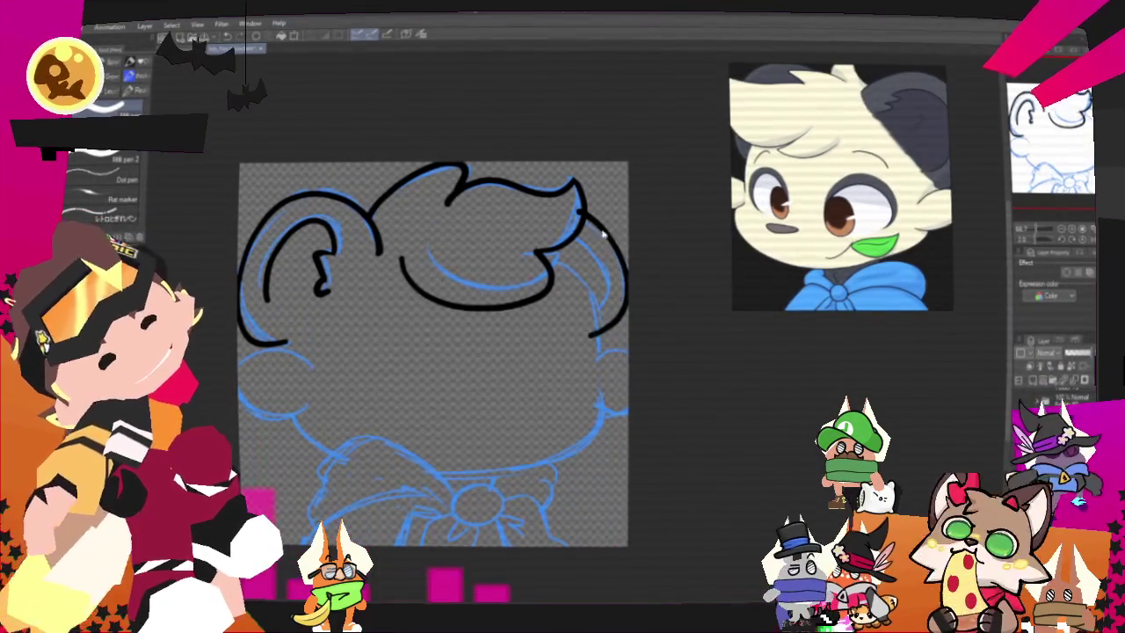
- Redraw the right side of the head more smoothly and add an inner stroke by the hair
key(ctrl+z)
drag(582, 222, 602, 330)
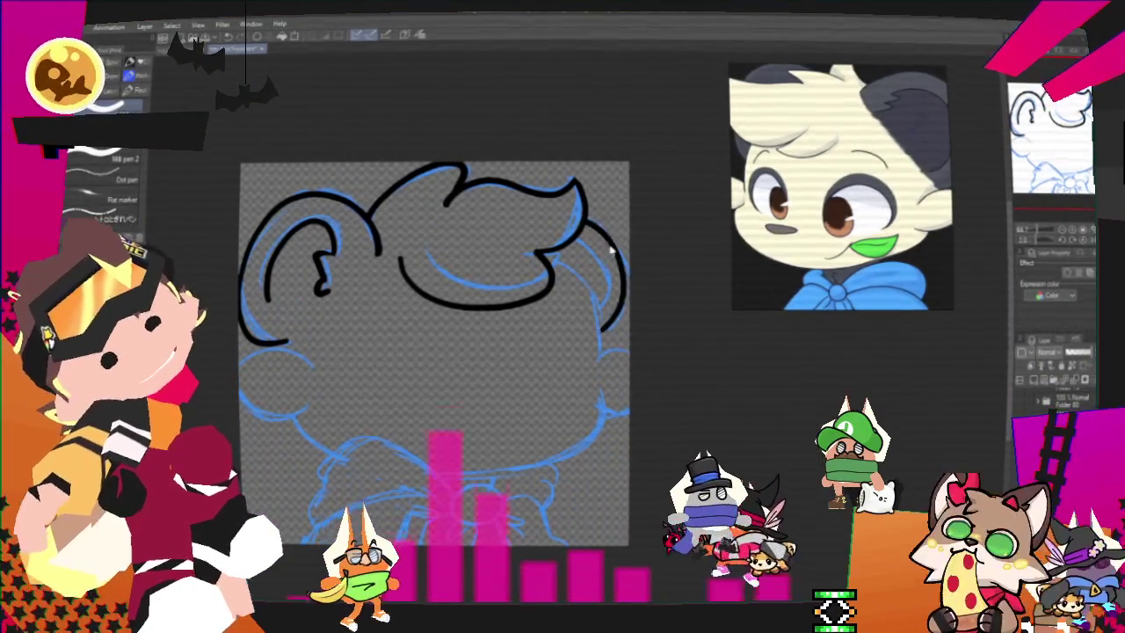
drag(618, 266, 608, 328)
drag(619, 281, 603, 360)
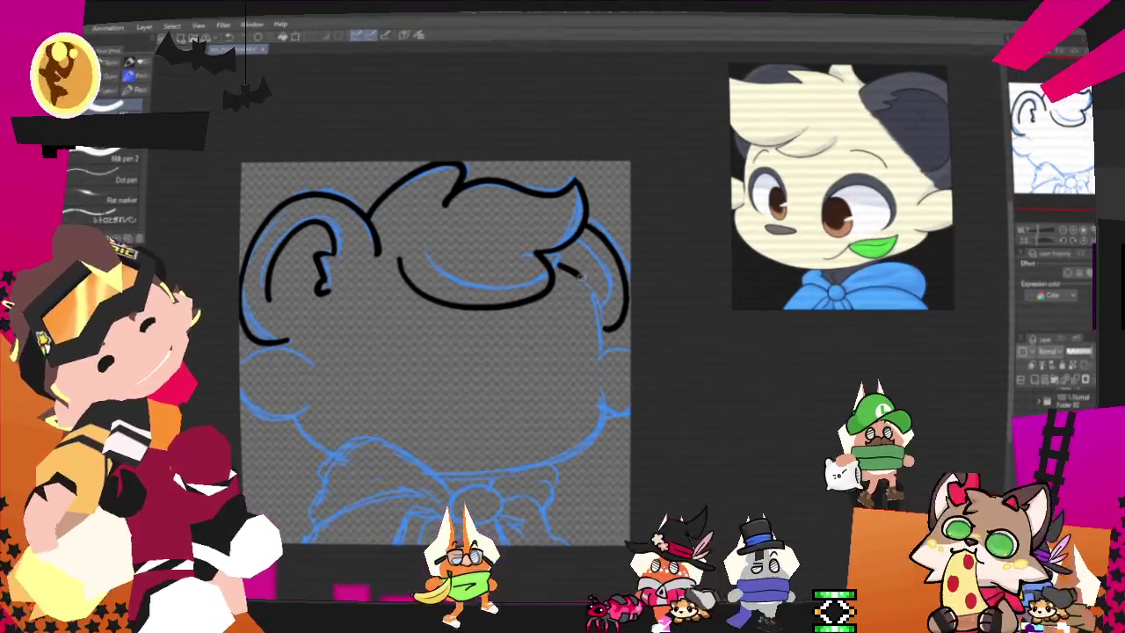
mouse_move(578, 251)
mouse_down()
mouse_move(612, 274)
mouse_move(627, 325)
mouse_up()
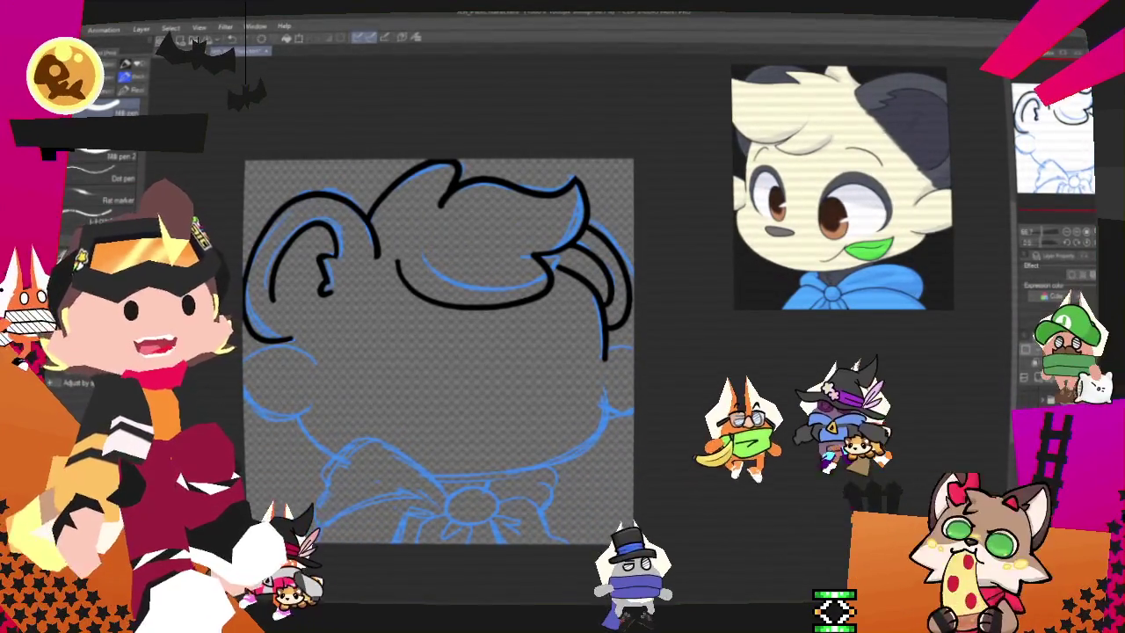
drag(439, 352, 495, 301)
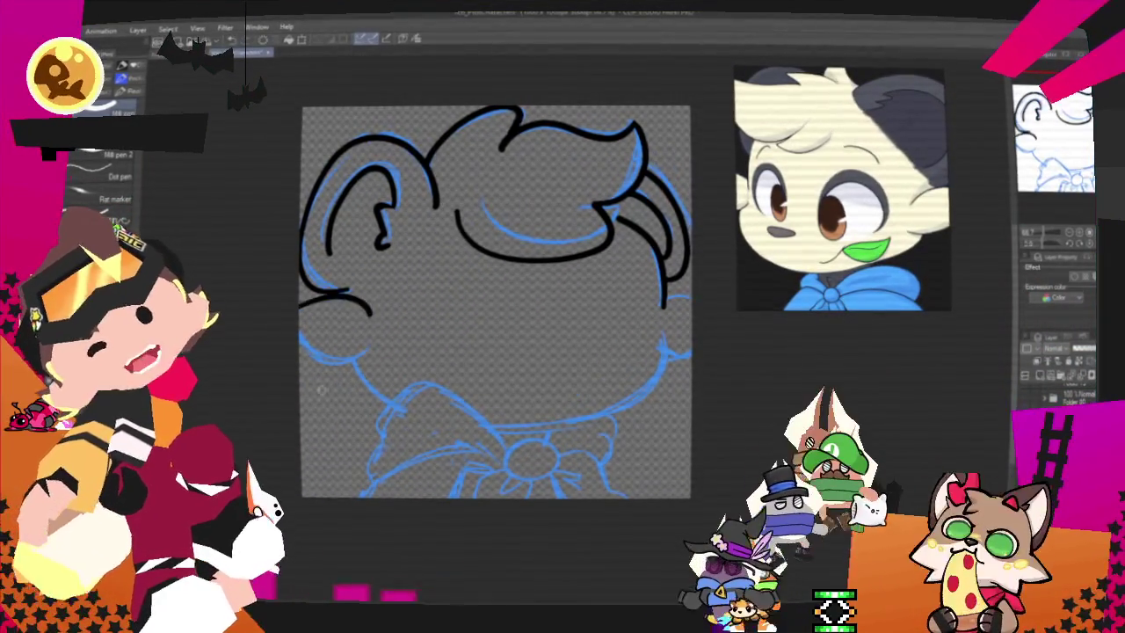
- Ink the lower left cheek curve and the curves around the bow
mouse_move(348, 290)
mouse_down()
mouse_move(372, 312)
mouse_move(301, 305)
mouse_up()
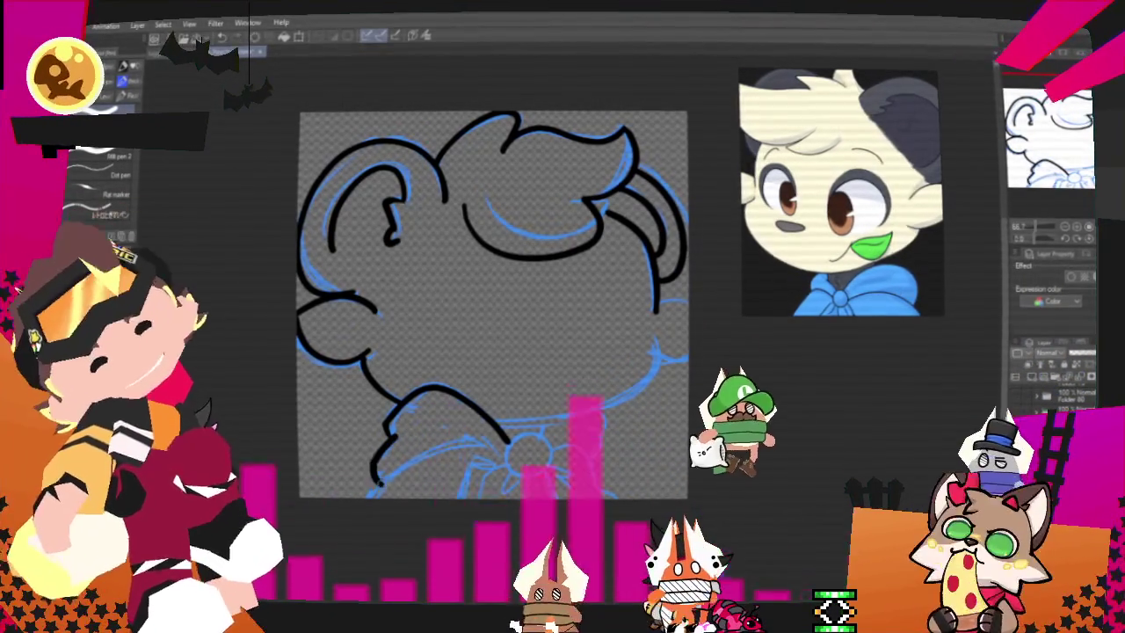
drag(512, 437, 540, 478)
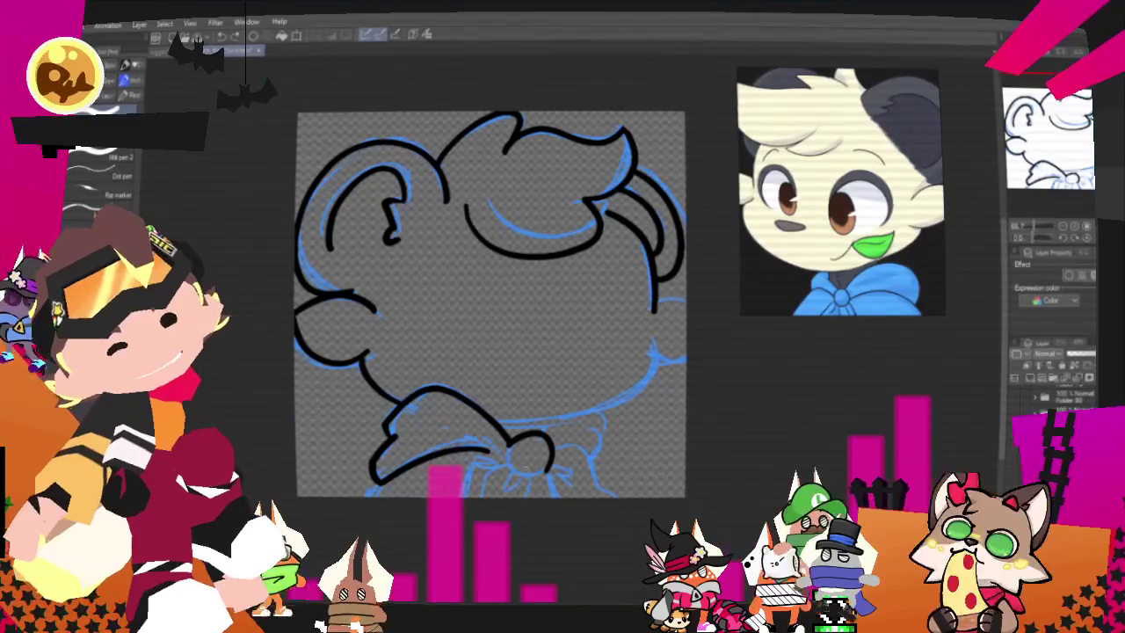
drag(576, 444, 595, 493)
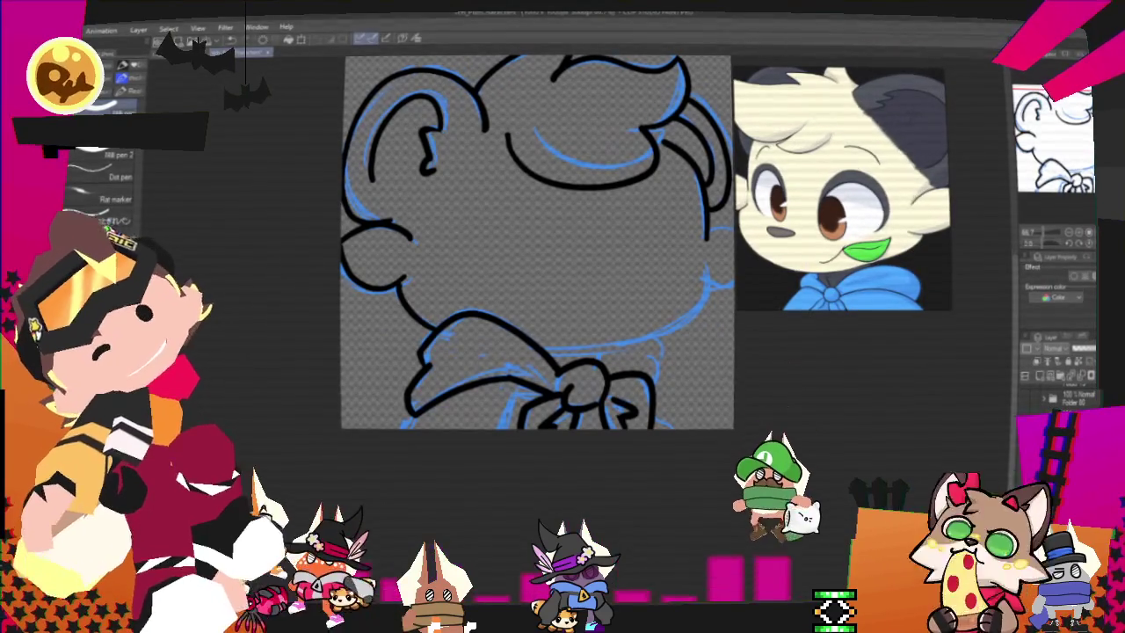
- Draw the curve across the face, then undo and redraw it shallower
drag(811, 263, 786, 276)
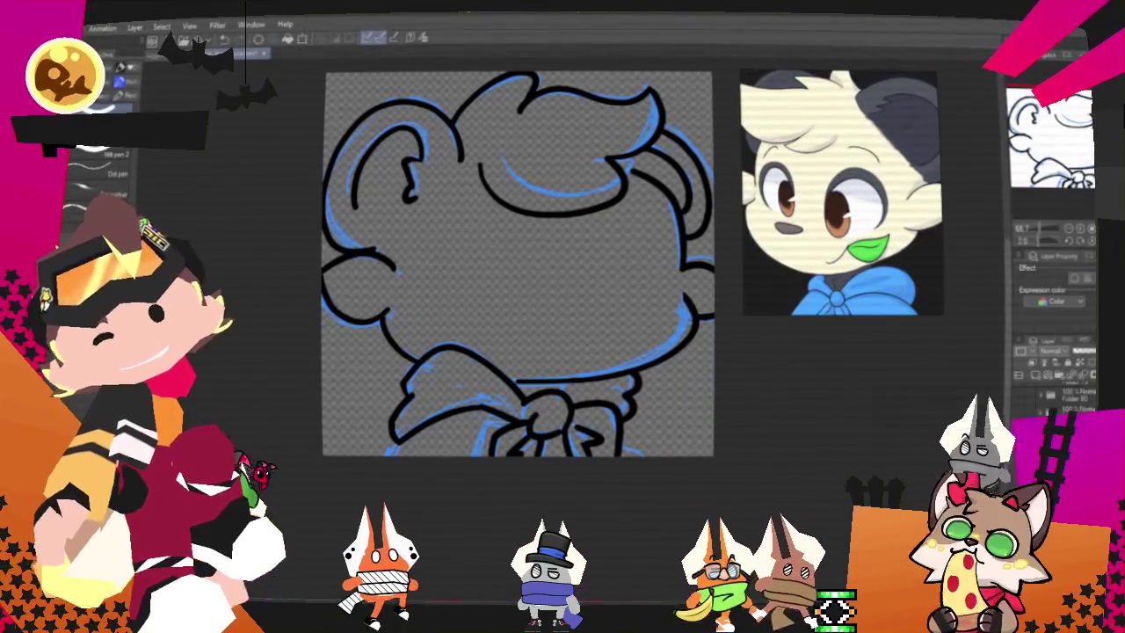
drag(697, 306, 732, 309)
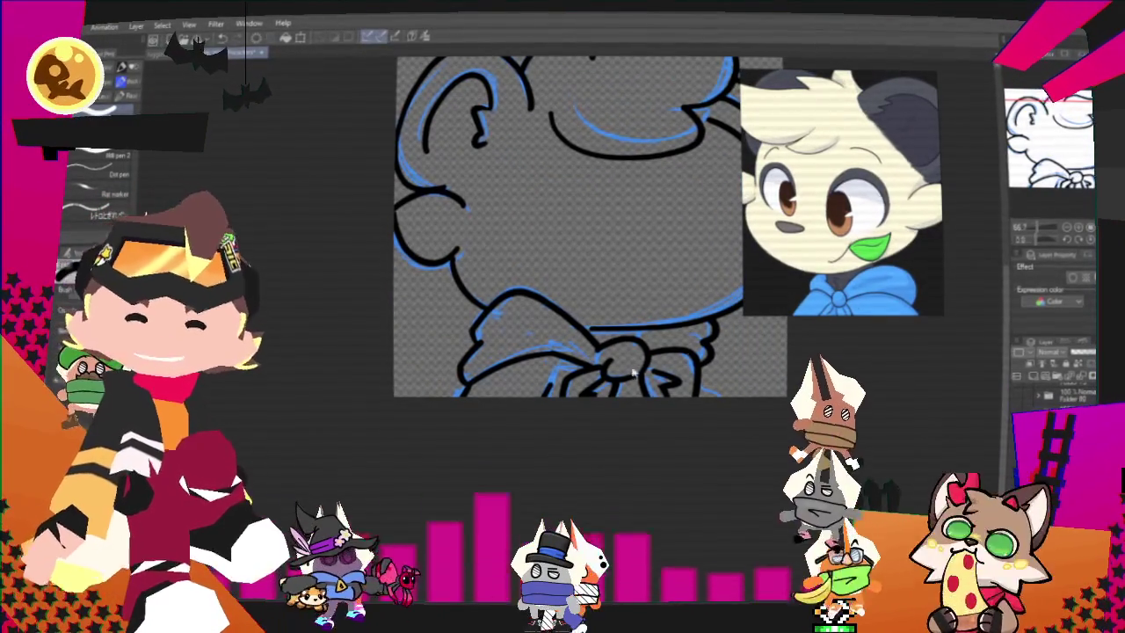
drag(589, 229, 492, 330)
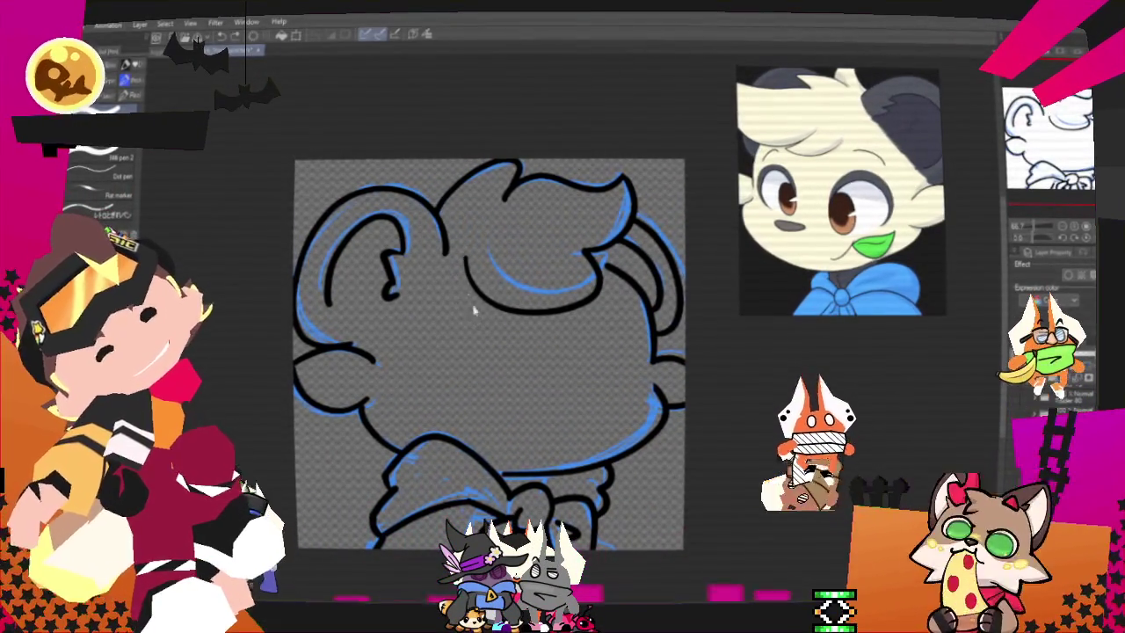
drag(455, 282, 514, 294)
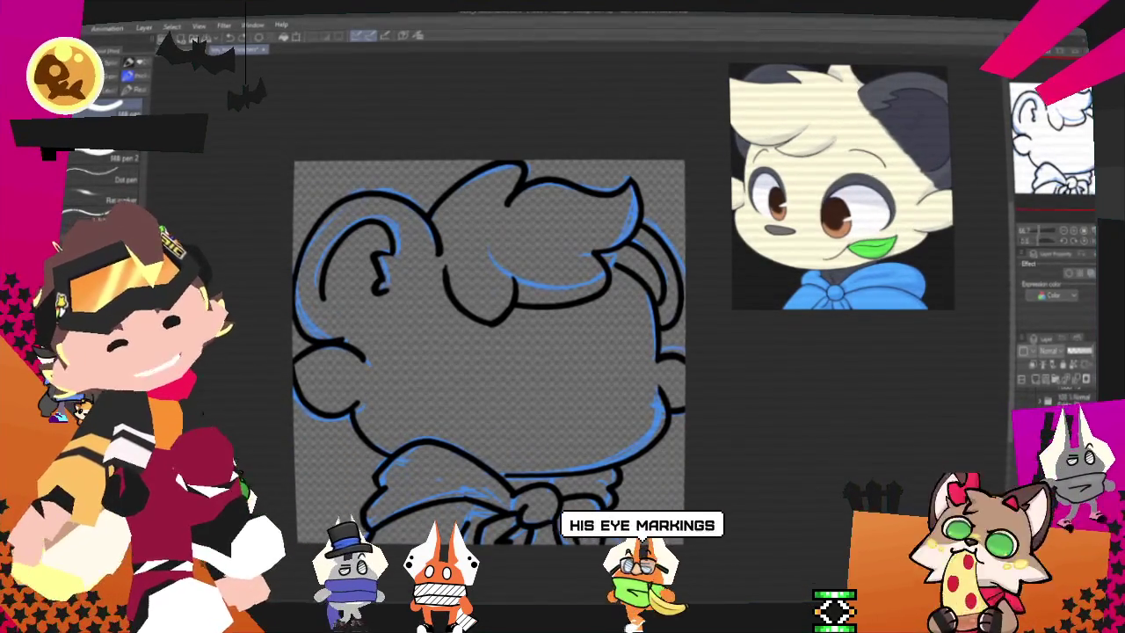
key(ctrl+z)
drag(462, 257, 606, 292)
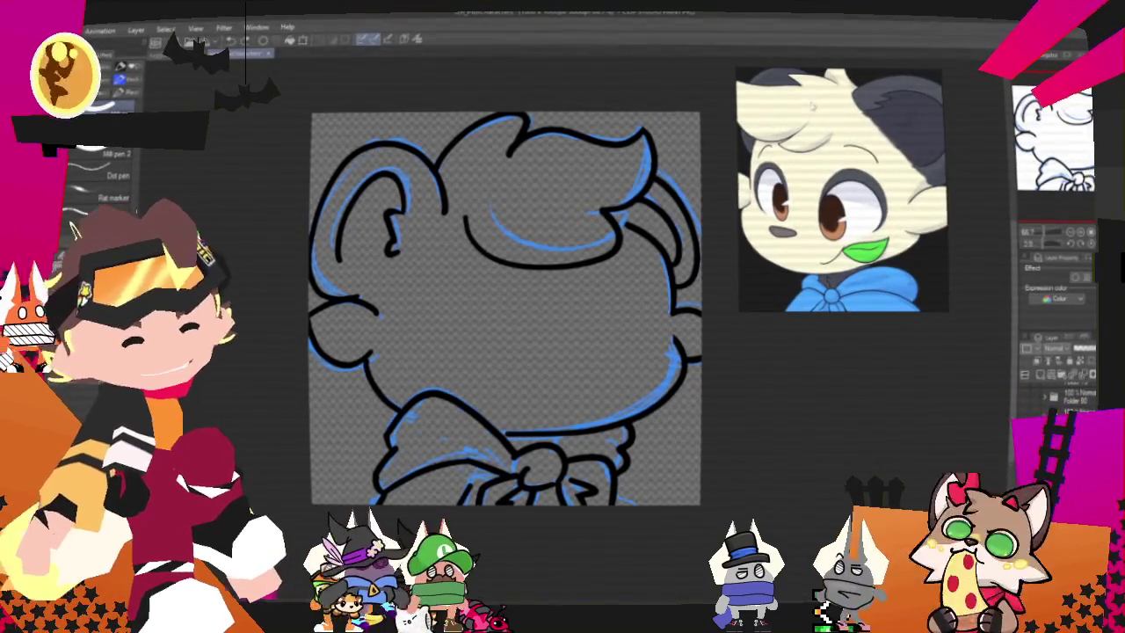
- Hide the blue sketch, fill the head cream, undo the stray grey stroke, and fill the left ear dark grey
key(Delete)
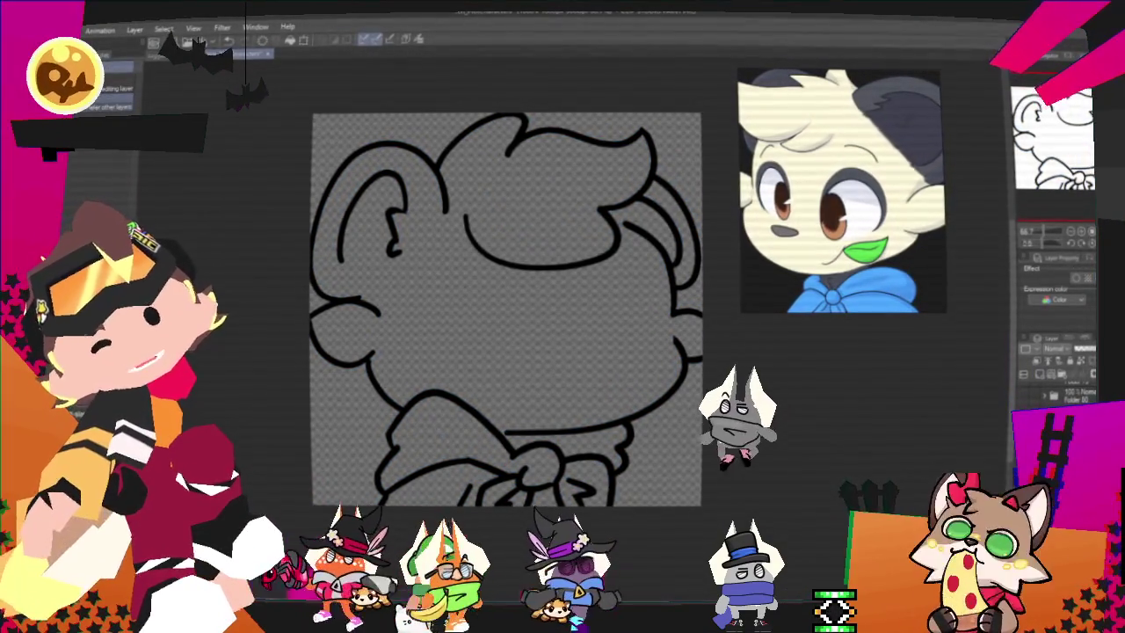
click(540, 297)
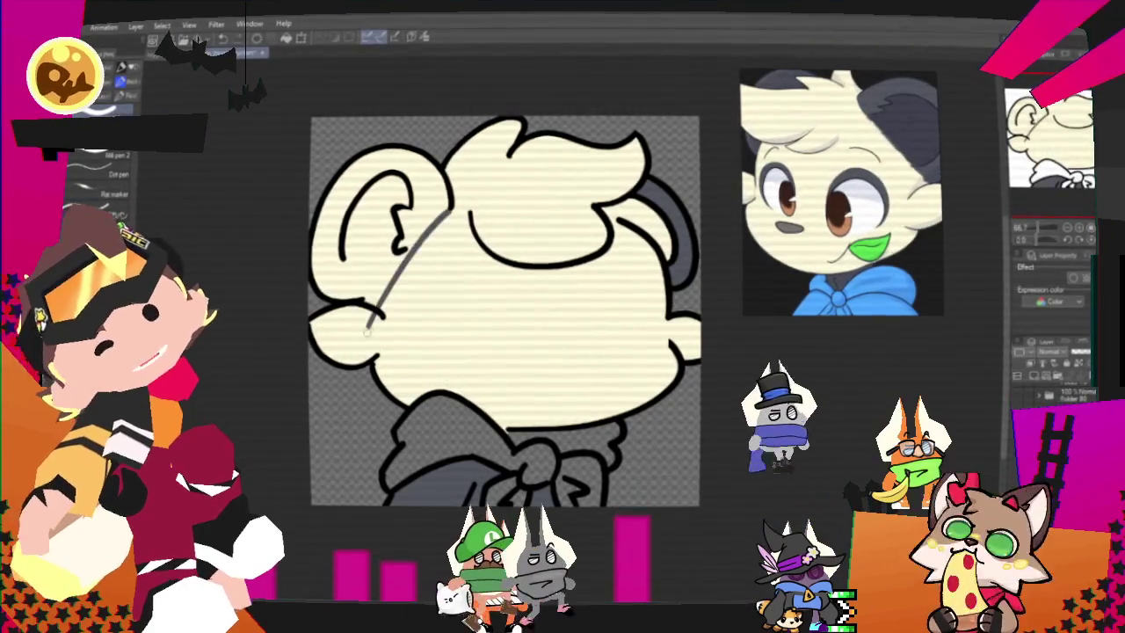
key(ctrl+z)
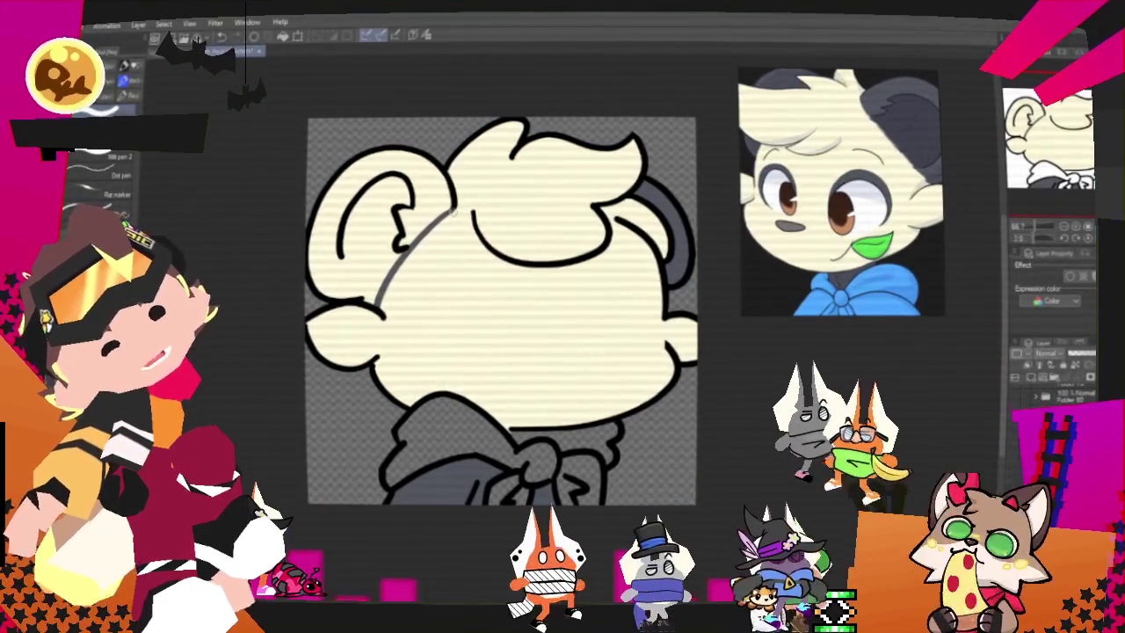
key(g)
click(361, 220)
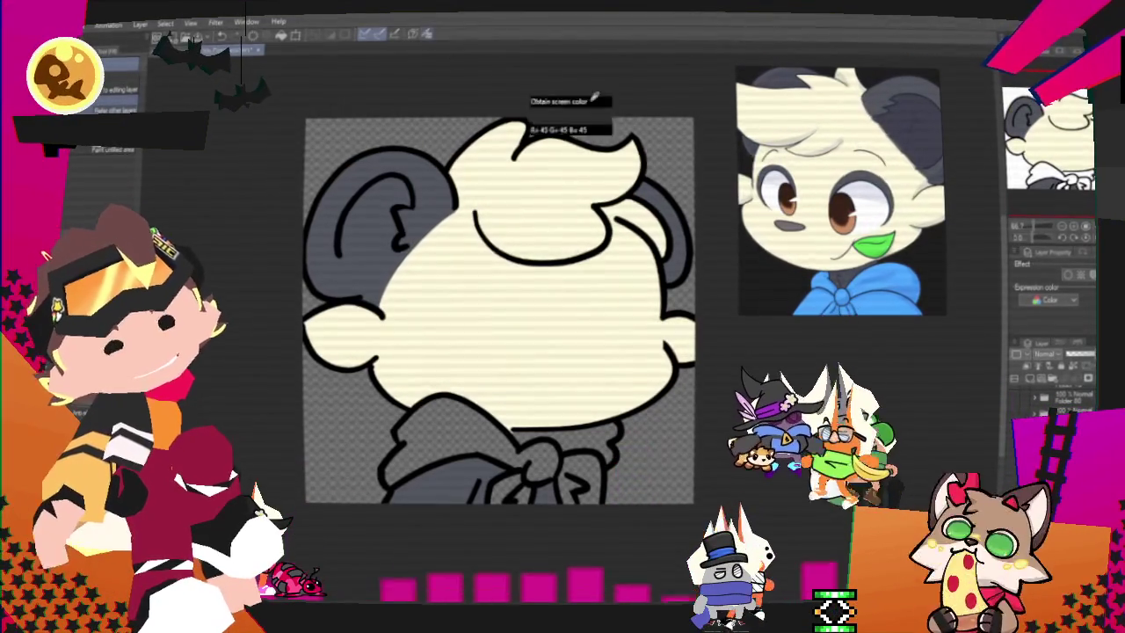
- Pen a darker shading stroke inside the ear and fill the inner ear with darker grey
key(p)
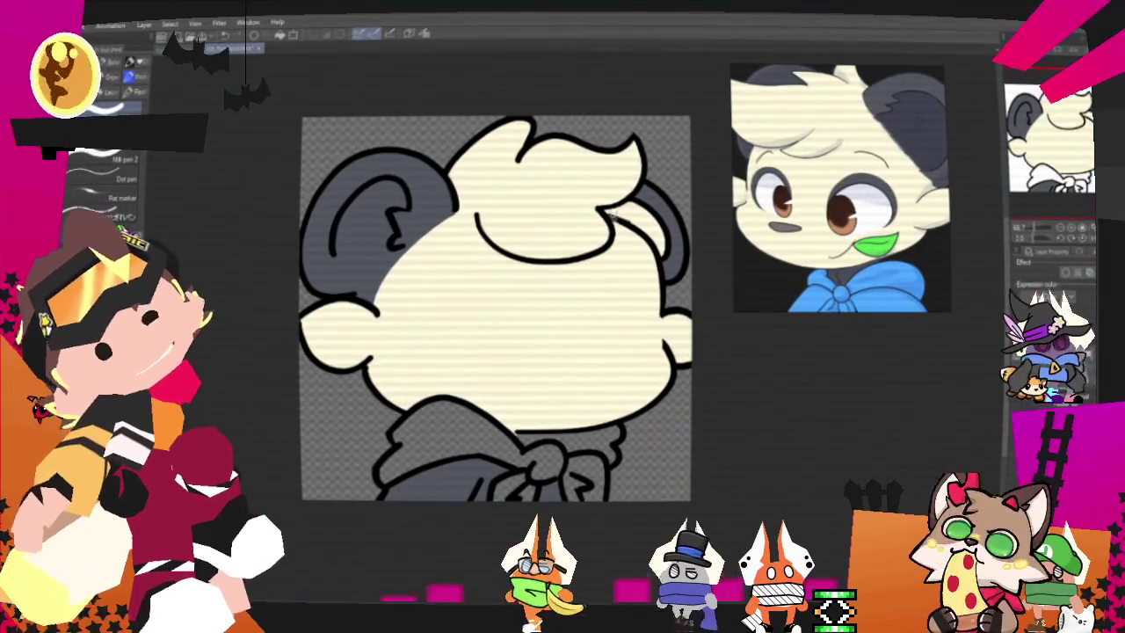
drag(334, 255, 374, 269)
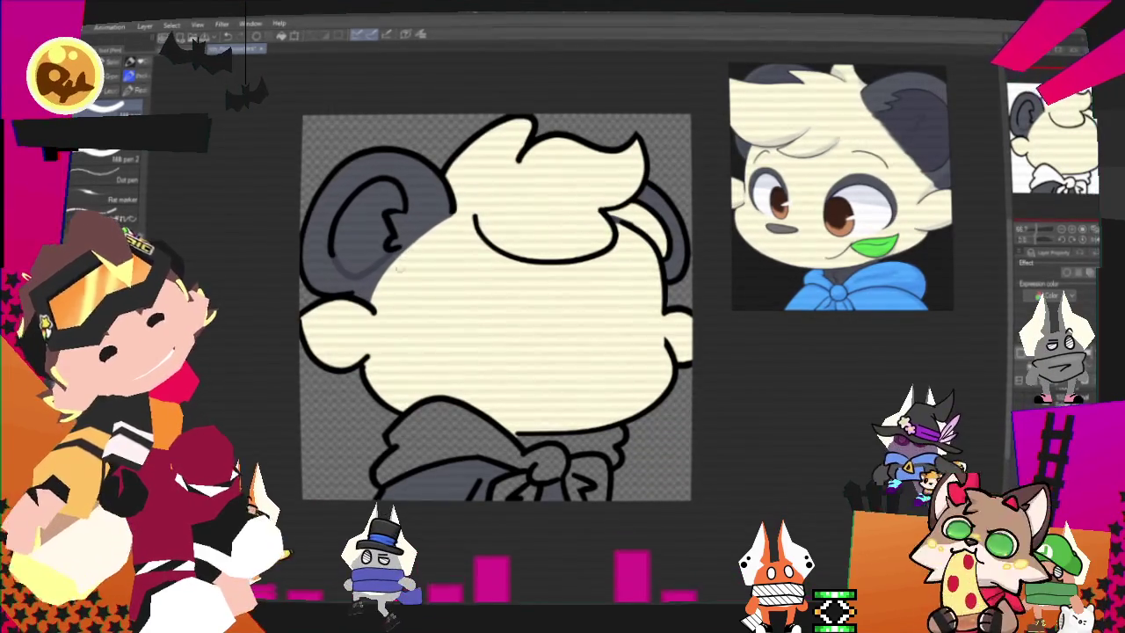
click(369, 225)
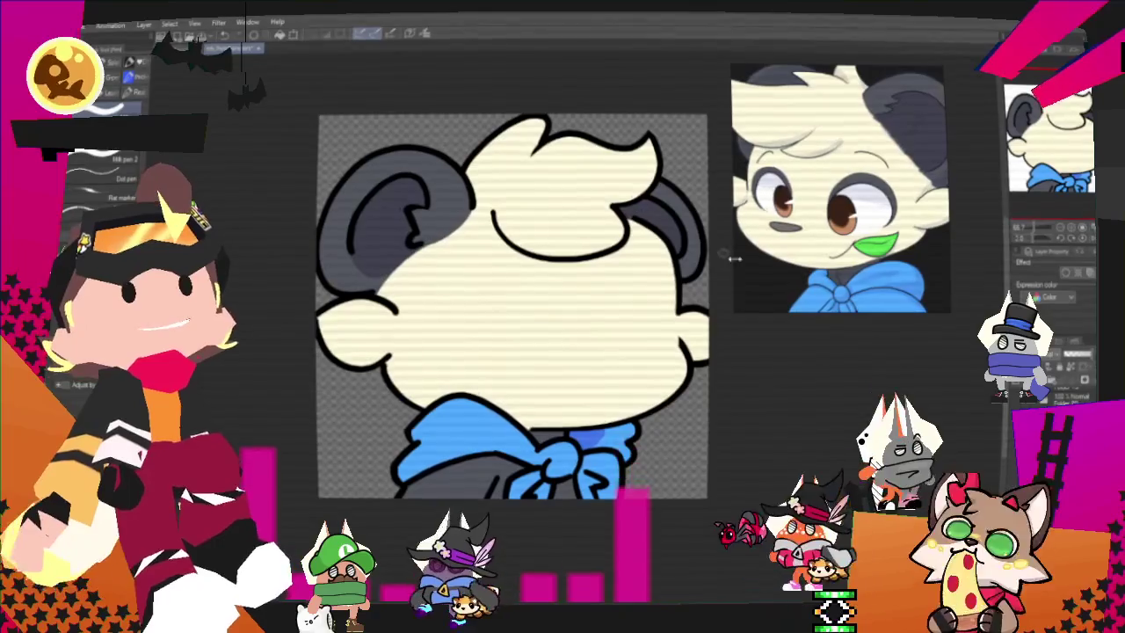
drag(530, 157, 504, 178)
scroll(578, 325, down, 3)
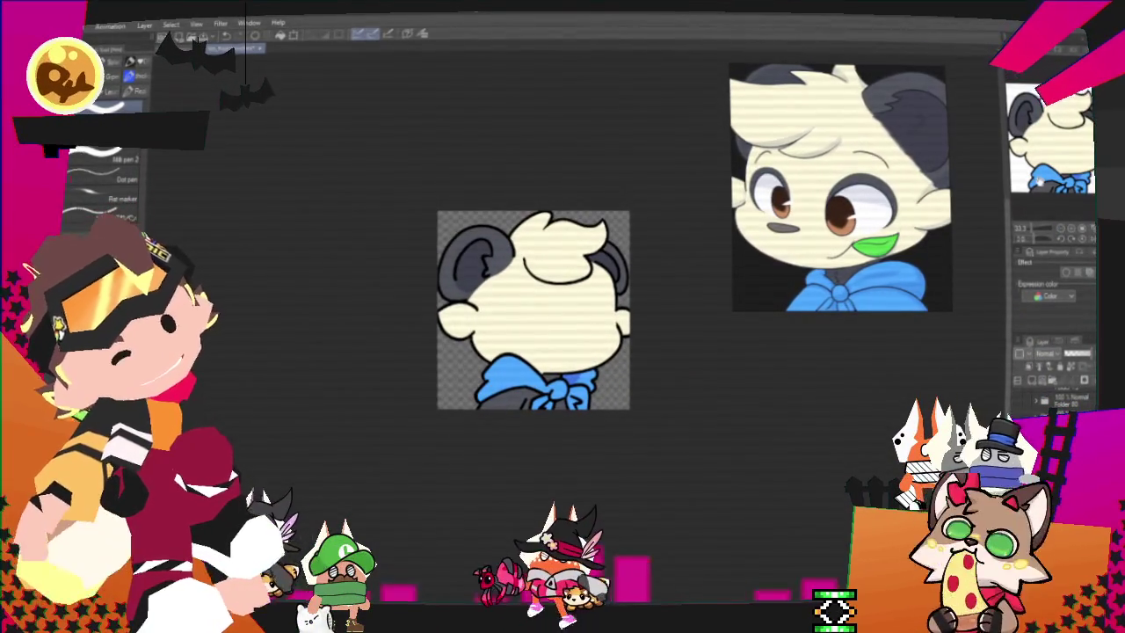
scroll(648, 284, up, 2)
scroll(648, 284, up, 2)
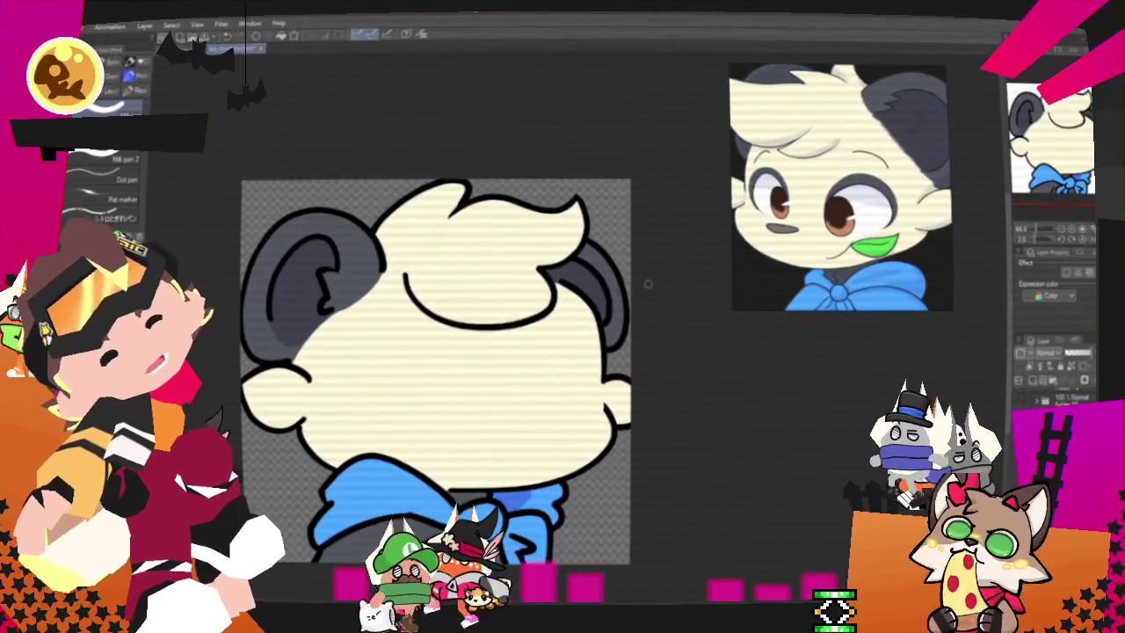
scroll(650, 291, up, 2)
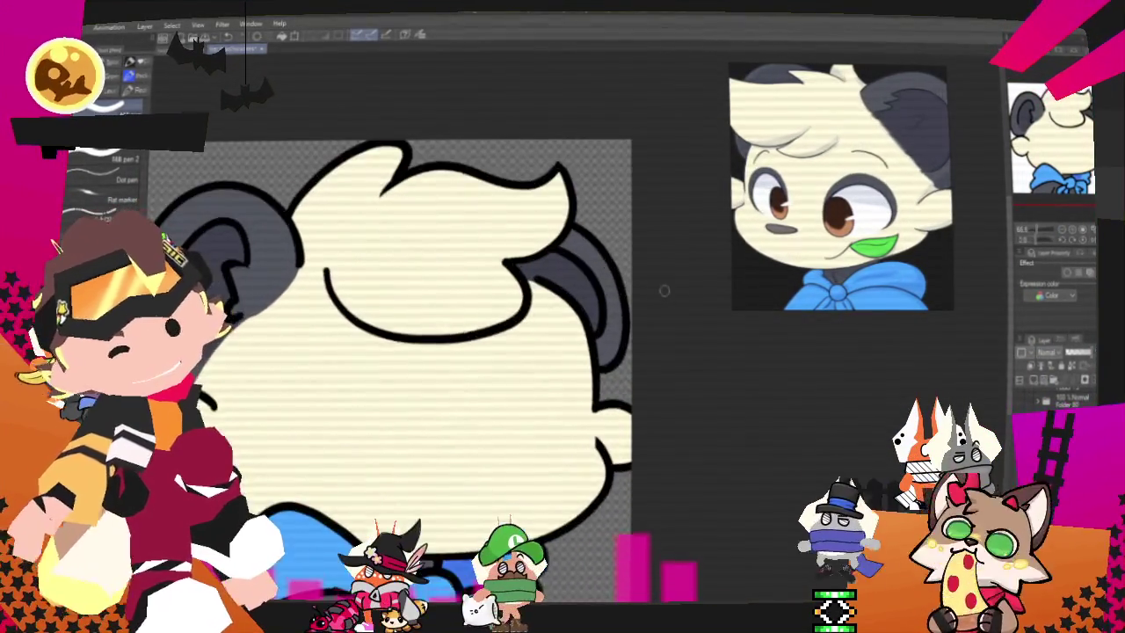
scroll(665, 290, down, 1)
scroll(656, 277, down, 2)
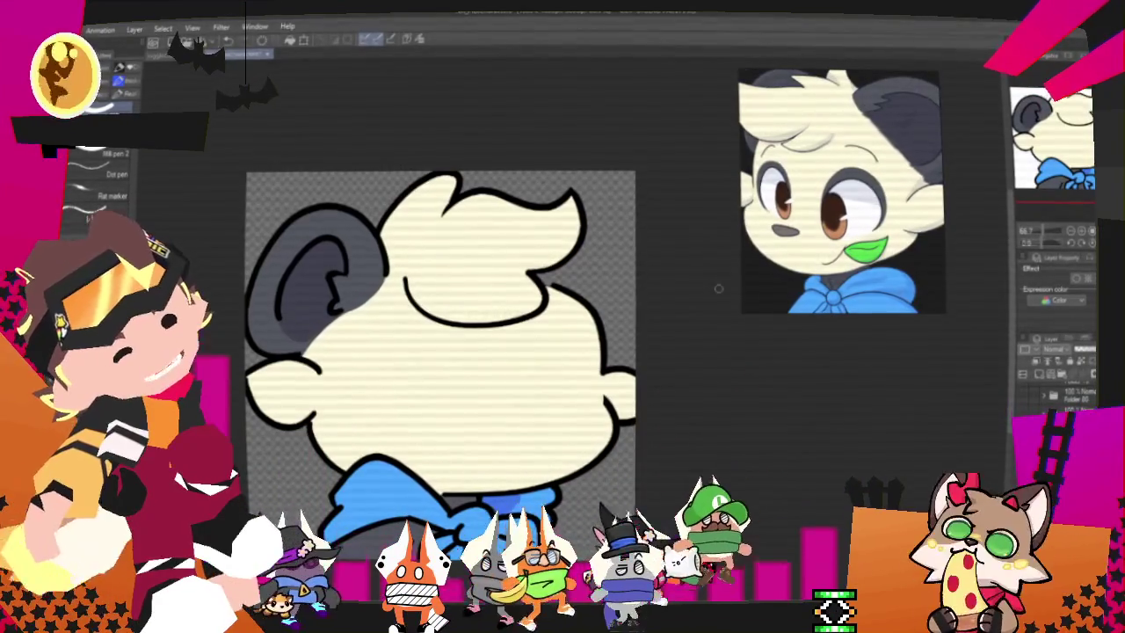
scroll(734, 283, down, 2)
scroll(528, 264, down, 2)
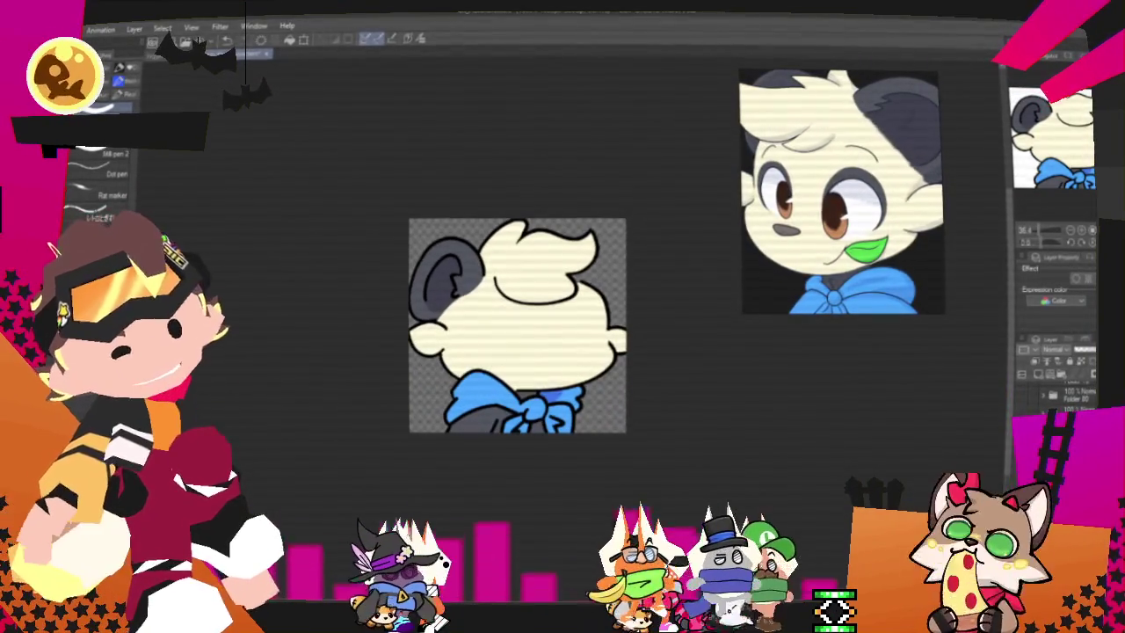
- Export the bear head drawing as a single-layer .png image
right_click(204, 158)
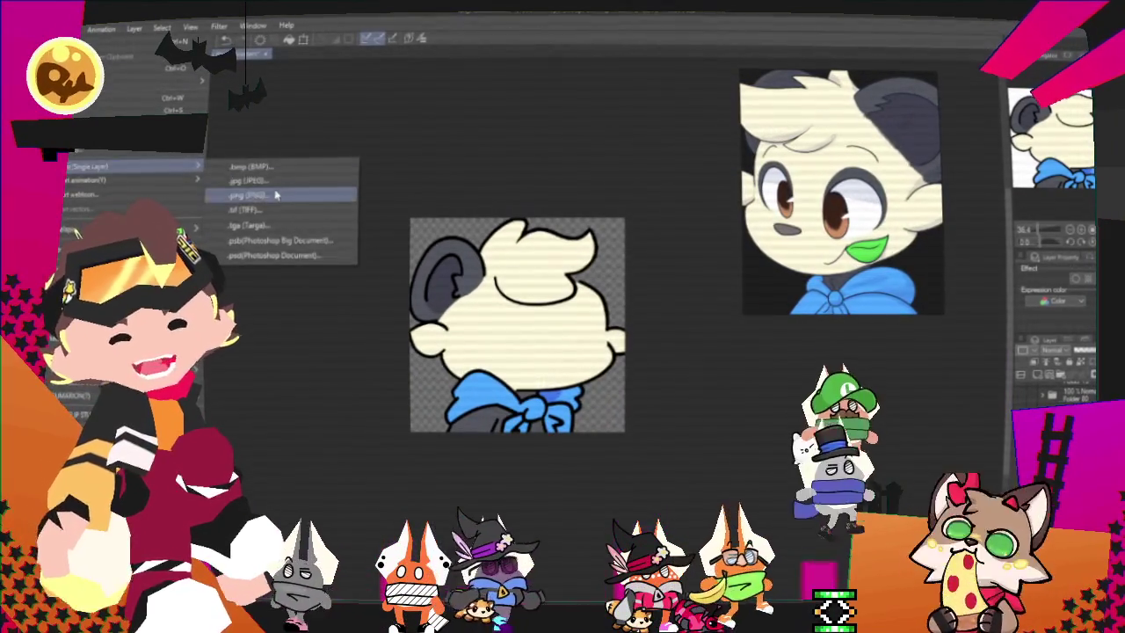
click(274, 194)
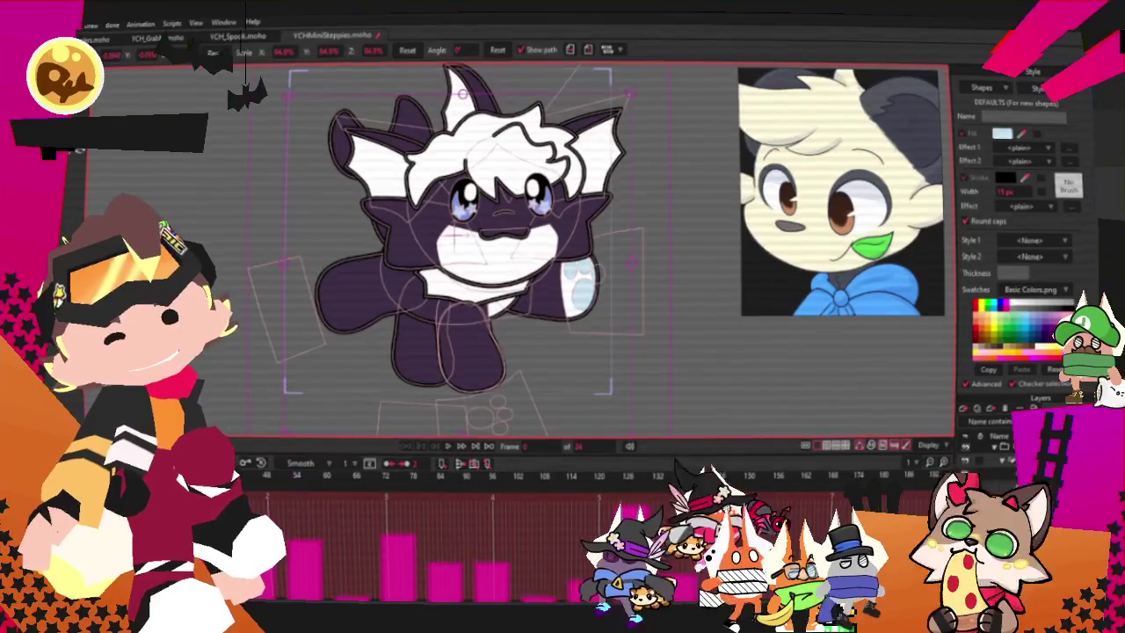
- Switch to the red-accented character template document and open its character image layer's settings
key(alt+f)
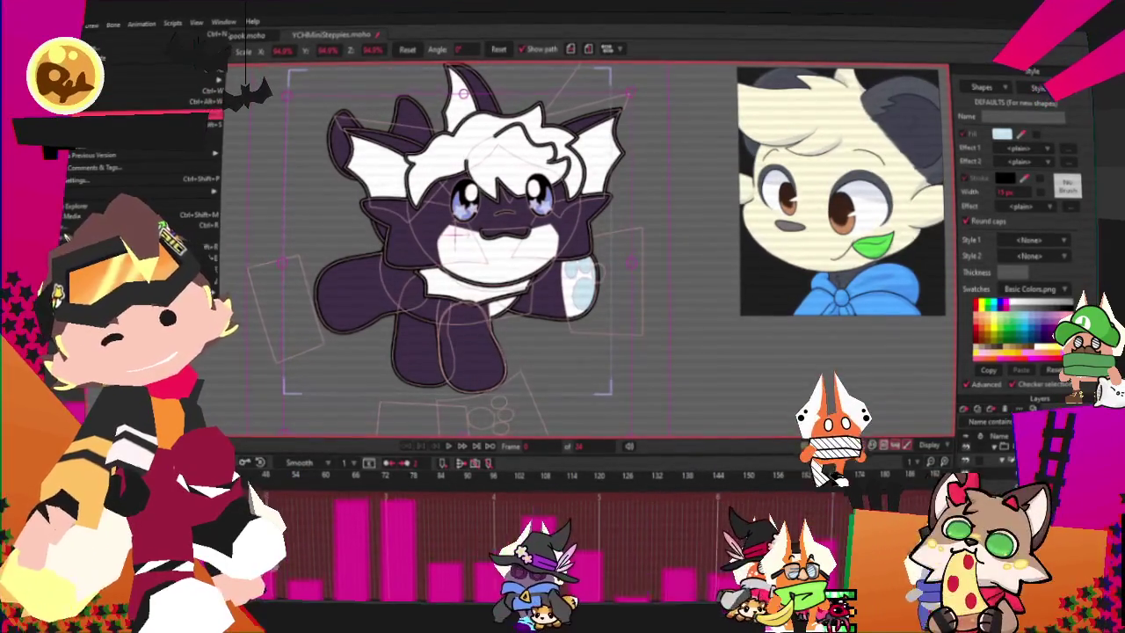
click(233, 42)
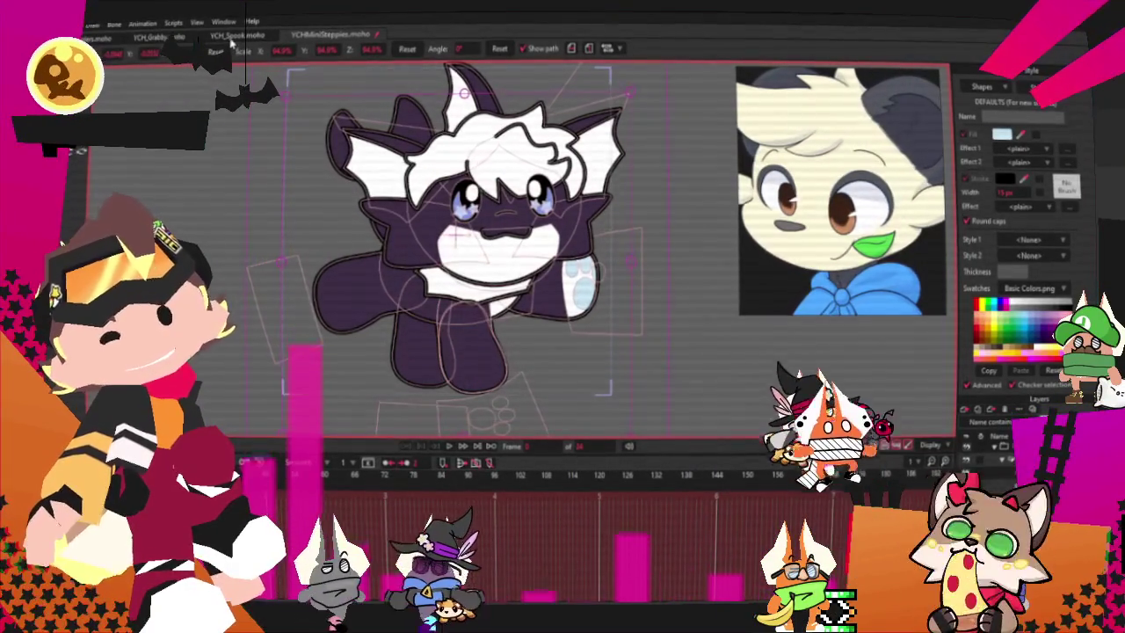
click(101, 38)
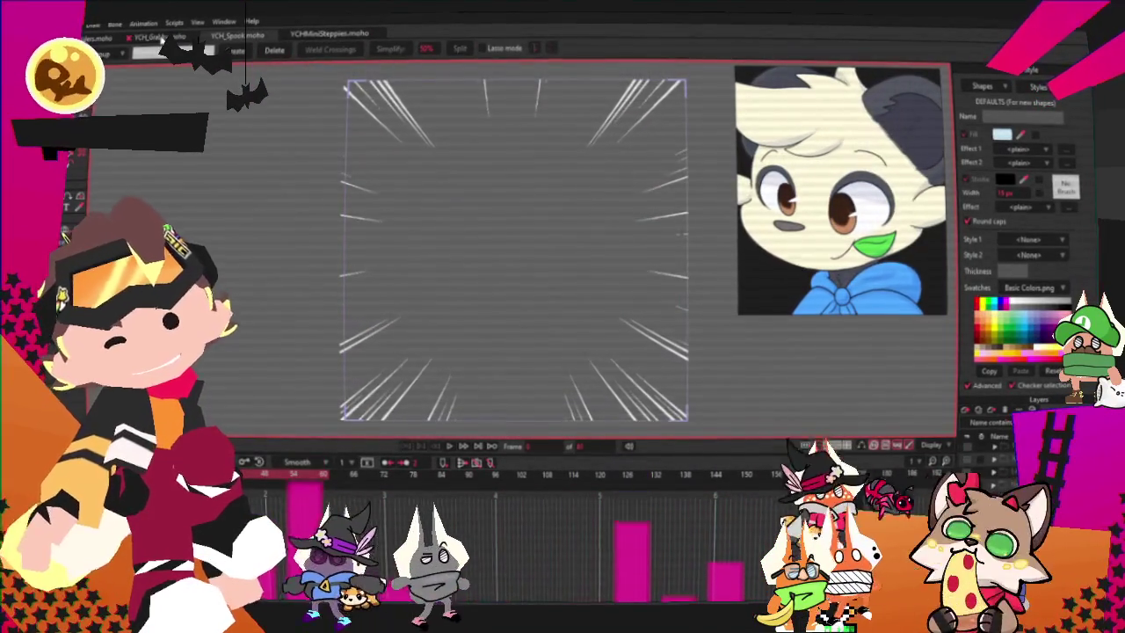
key(ctrl+Tab)
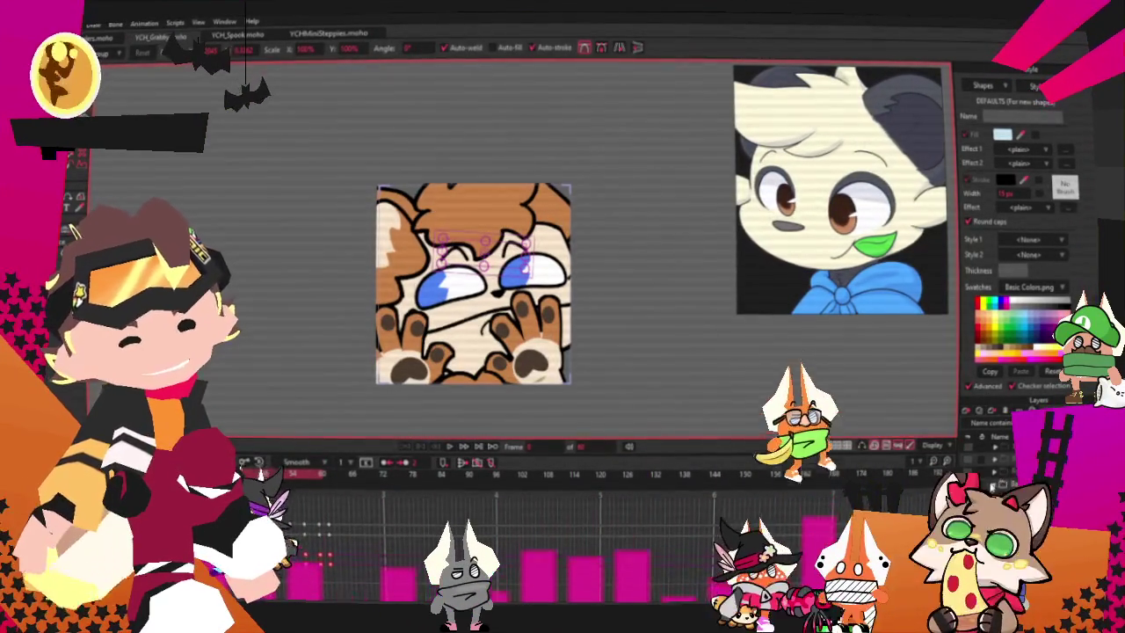
key(ctrl+Tab)
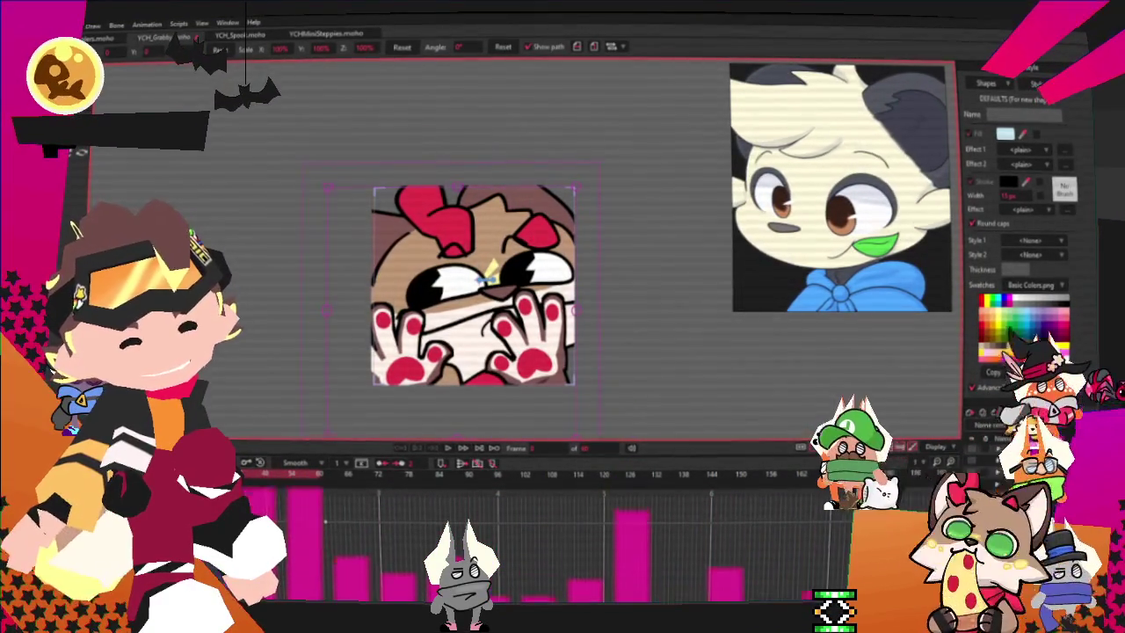
double_click(1011, 422)
- Set the image layer's source to the bear drawing file and confirm the layer settings
click(683, 152)
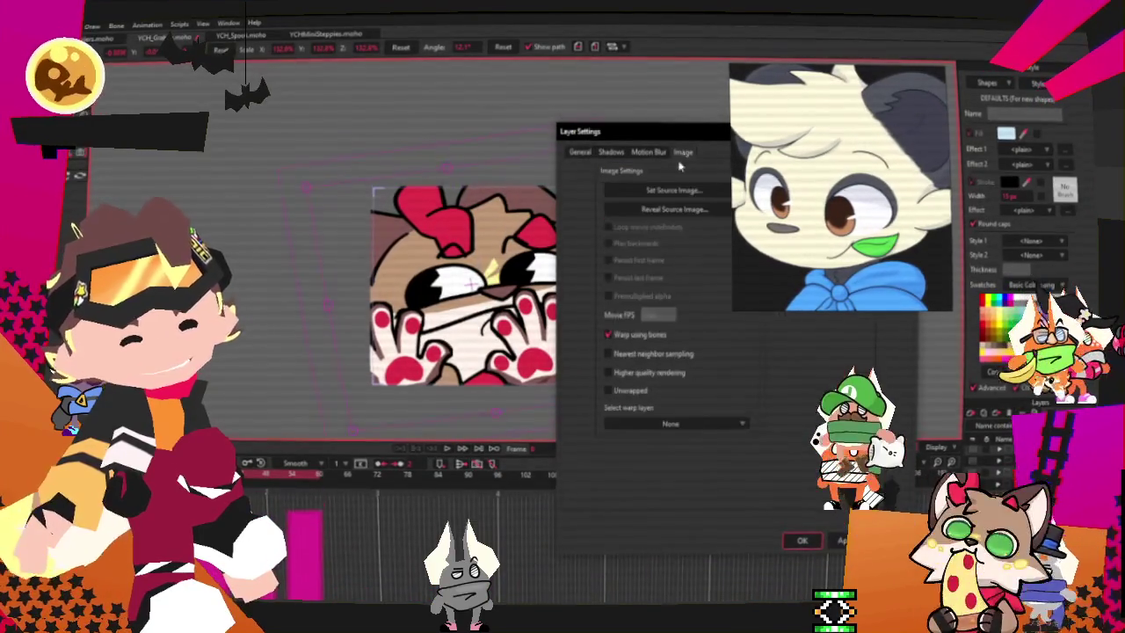
click(664, 192)
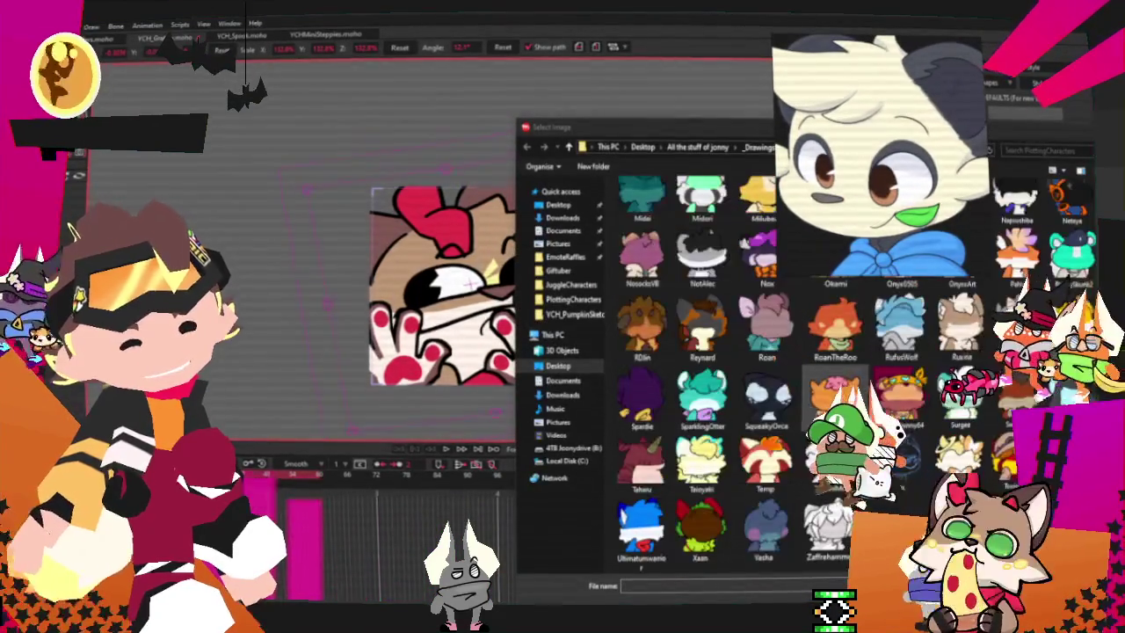
scroll(791, 369, up, 3)
scroll(791, 369, up, 3)
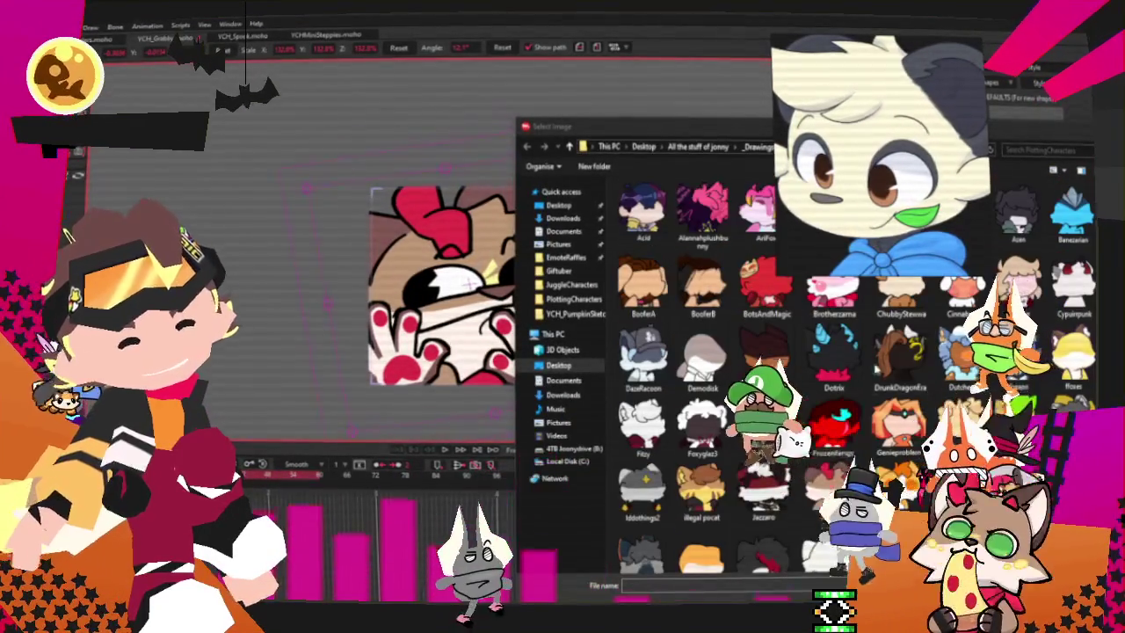
scroll(792, 369, up, 3)
scroll(792, 369, down, 10)
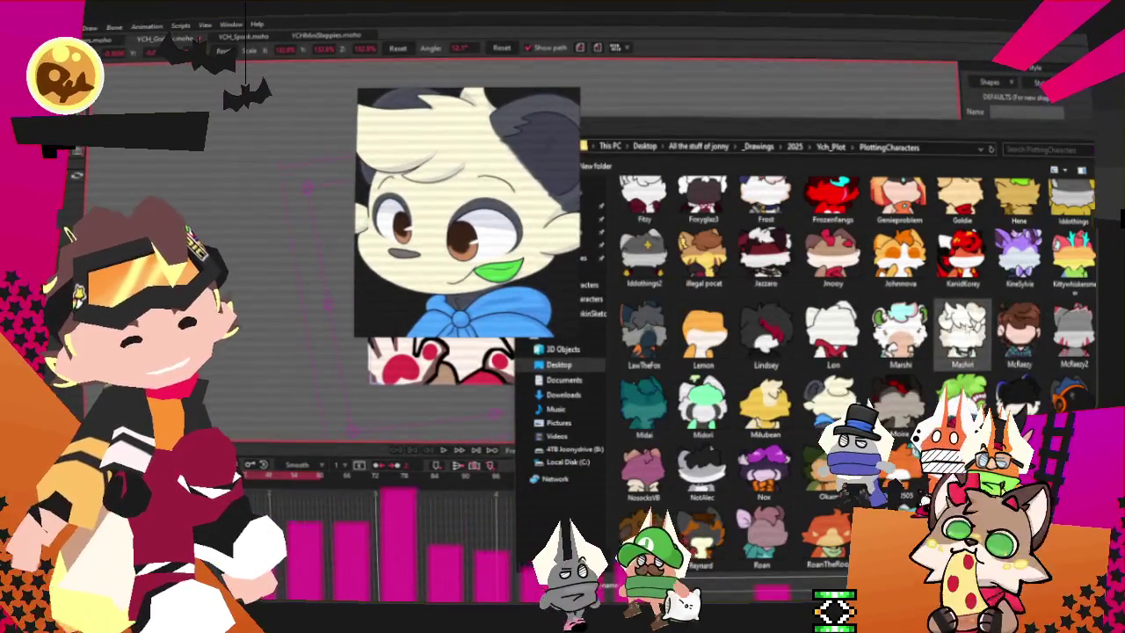
scroll(864, 301, up, 3)
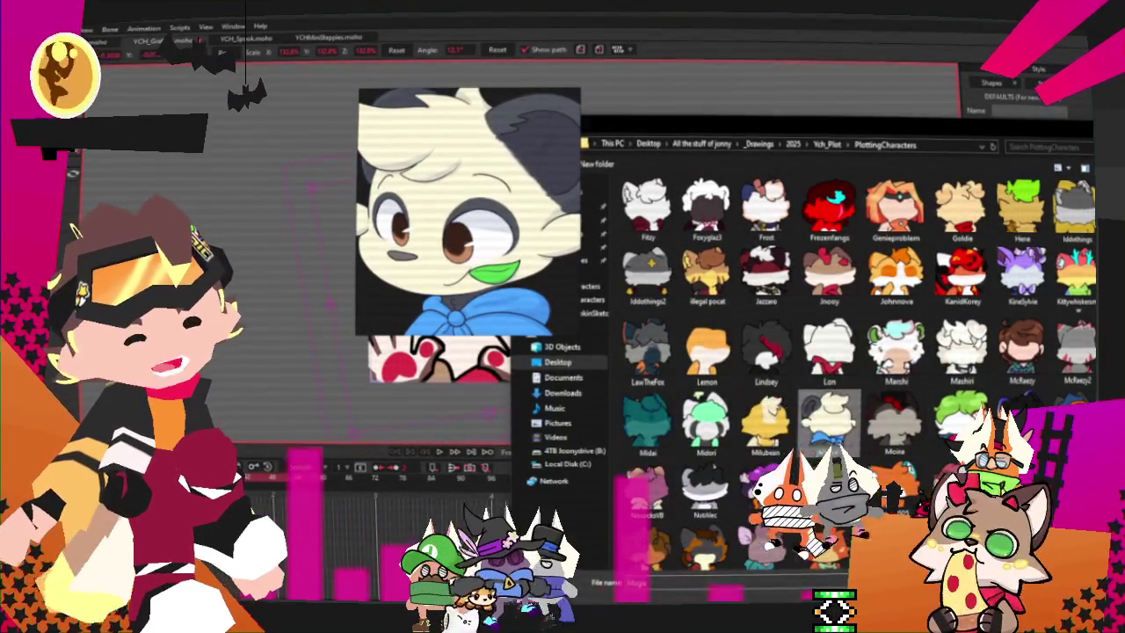
double_click(829, 420)
key(Return)
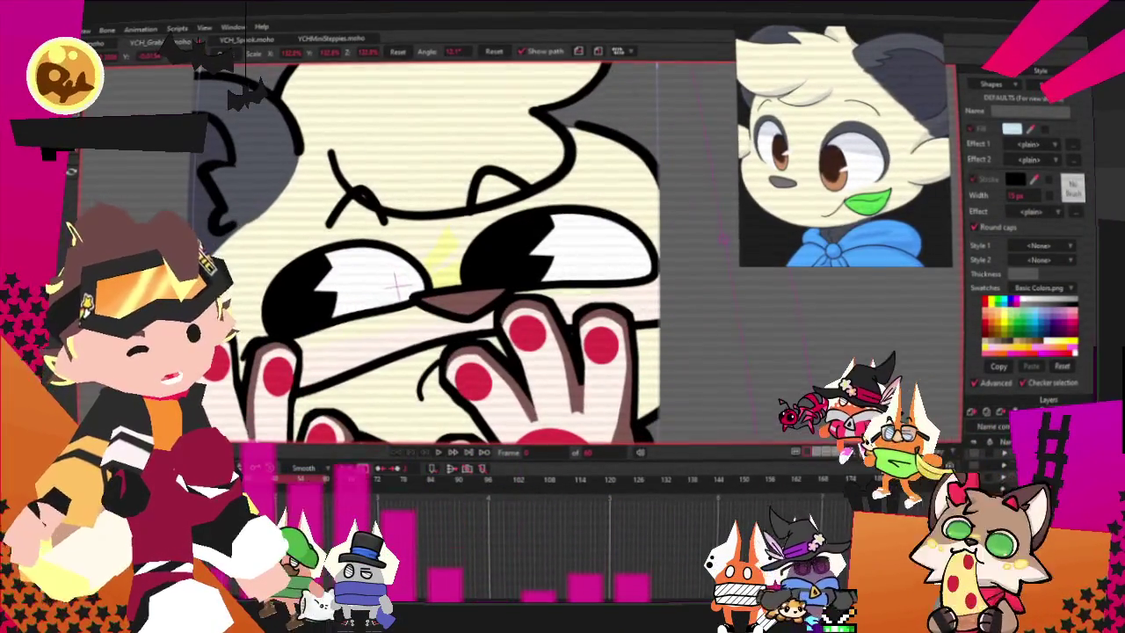
- Select both eye pupil shapes with the Select Points tool
click(466, 277)
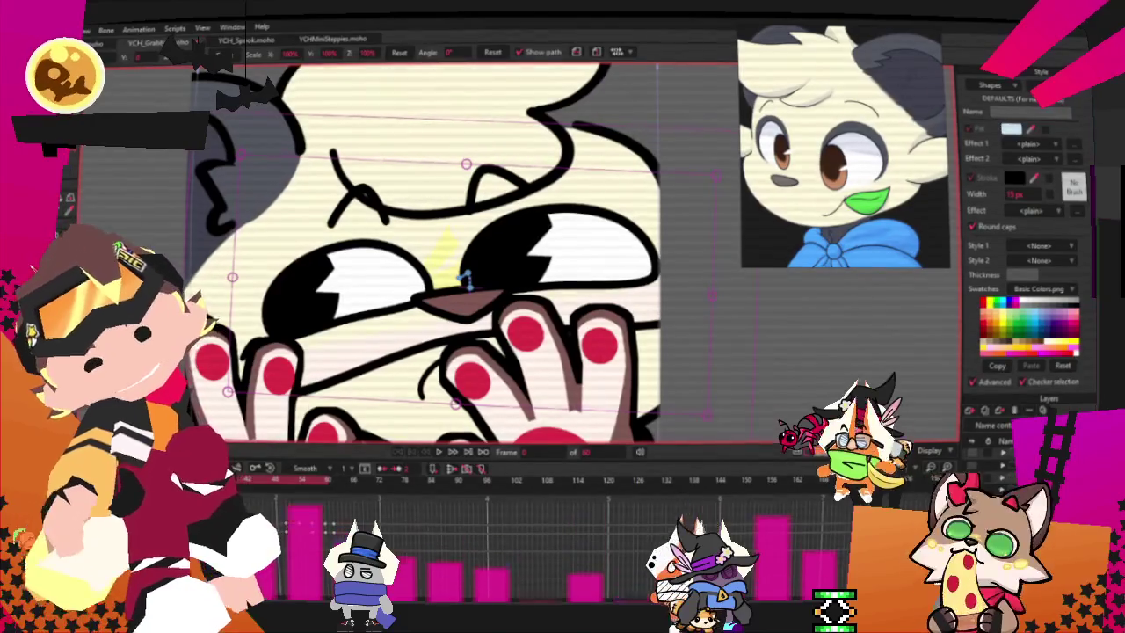
key(g)
scroll(290, 309, up, 3)
click(290, 310)
shift+click(641, 202)
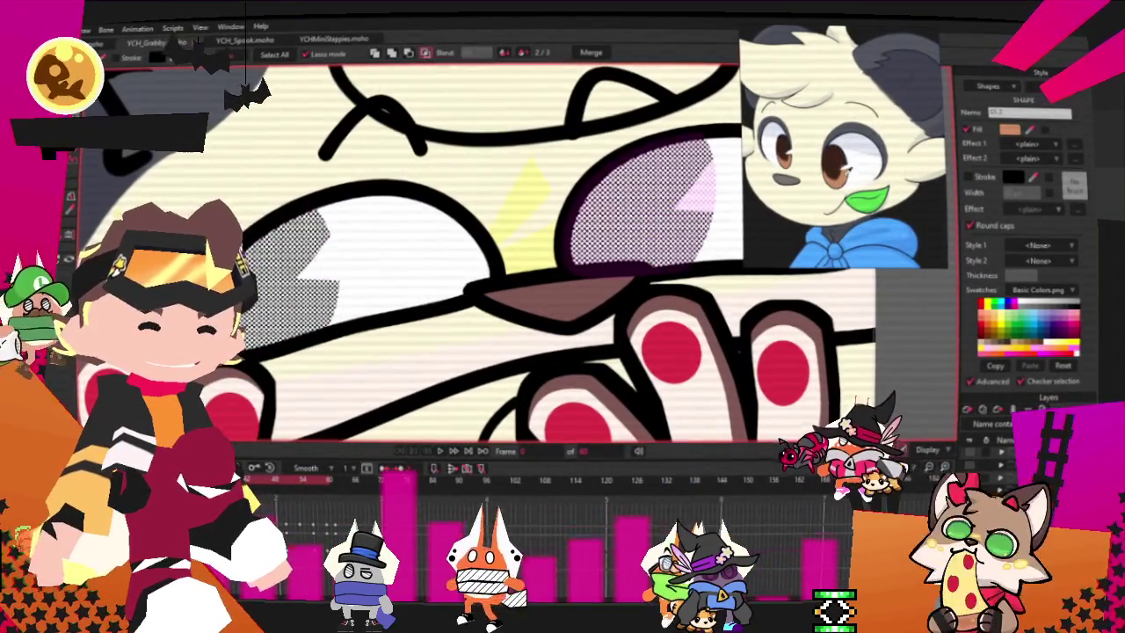
scroll(816, 380, down, 3)
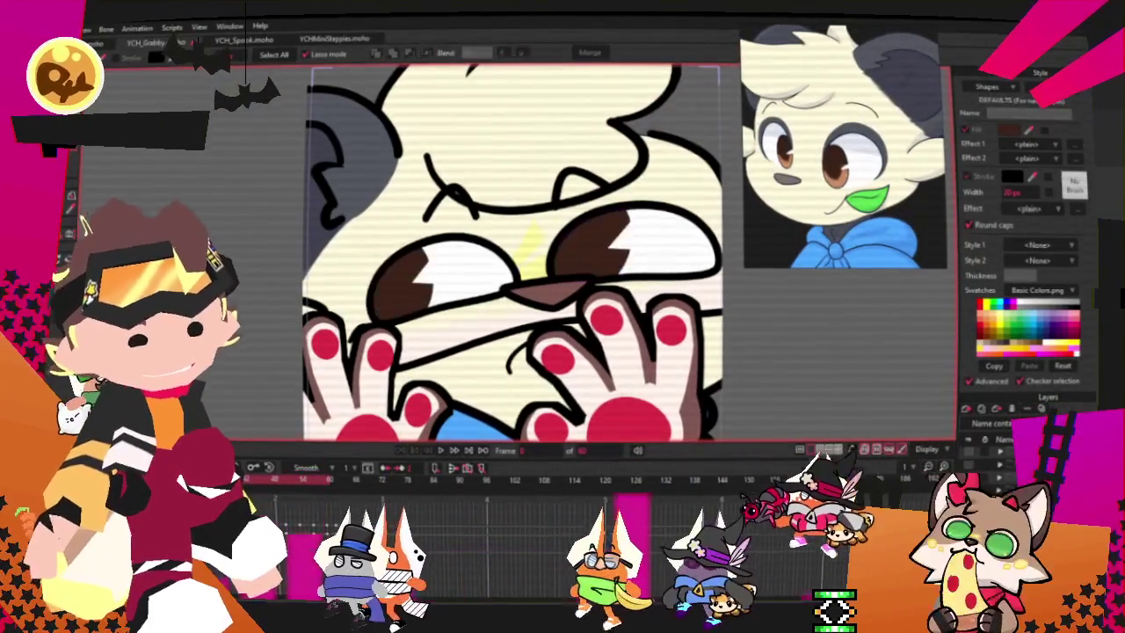
scroll(451, 230, up, 5)
- Show wireframe outlines of all vector shapes to inspect them
key(u)
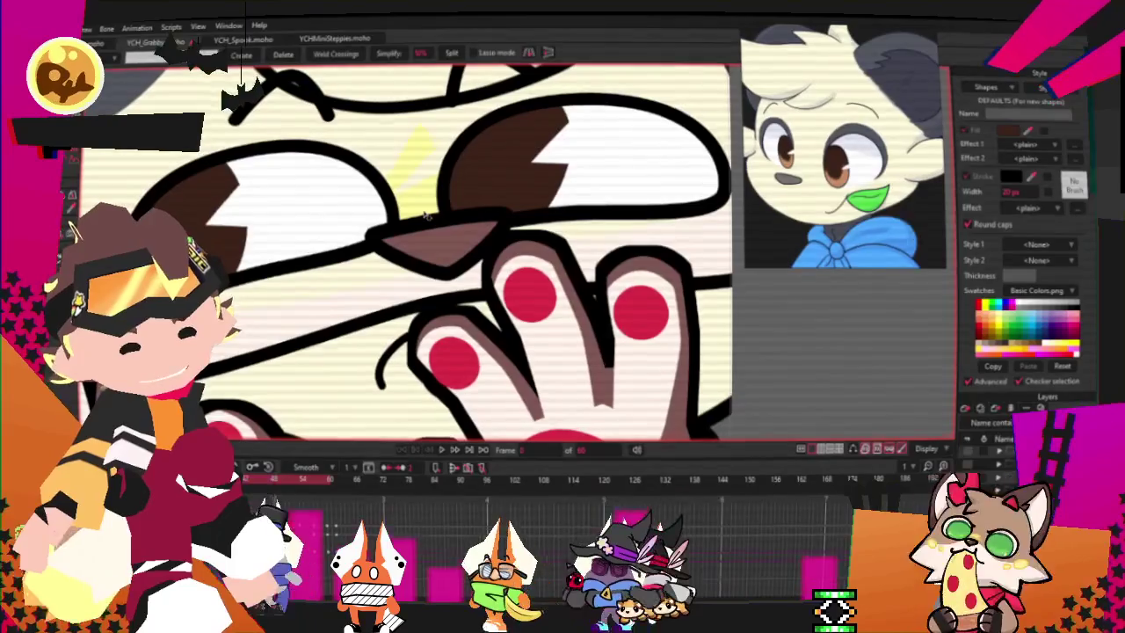
click(855, 450)
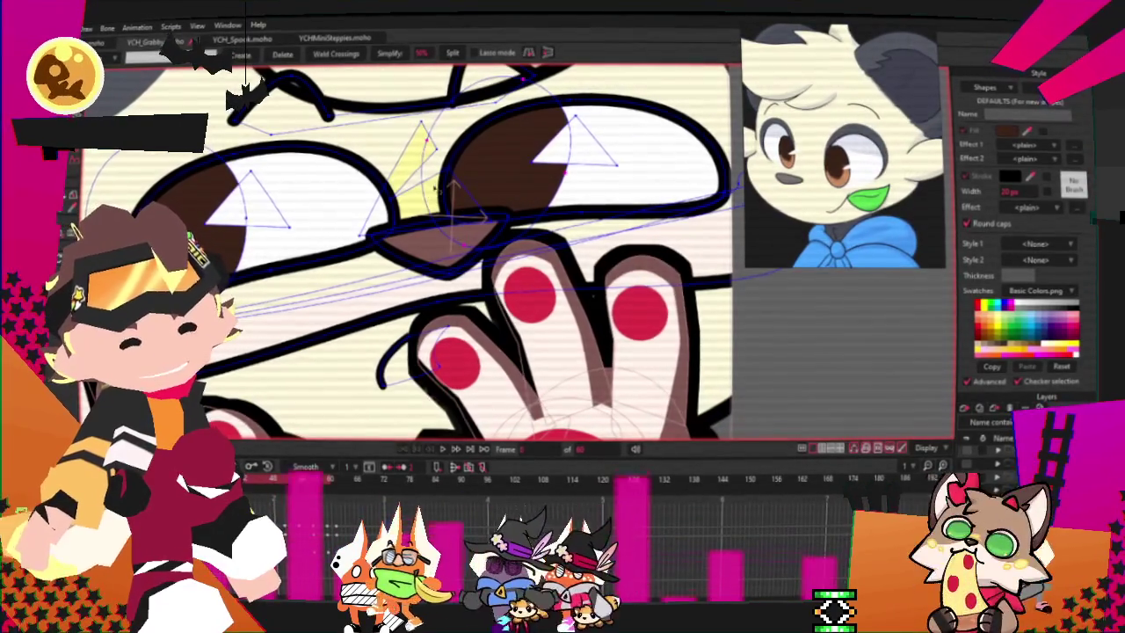
scroll(419, 288, down, 2)
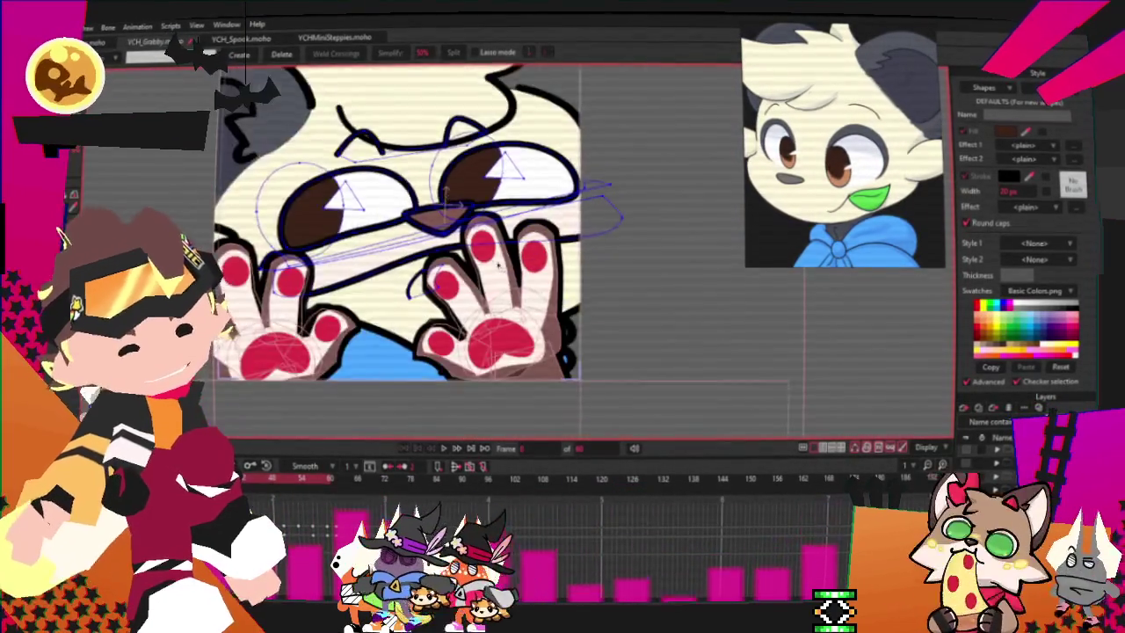
scroll(419, 288, down, 1)
scroll(419, 289, down, 1)
key(q)
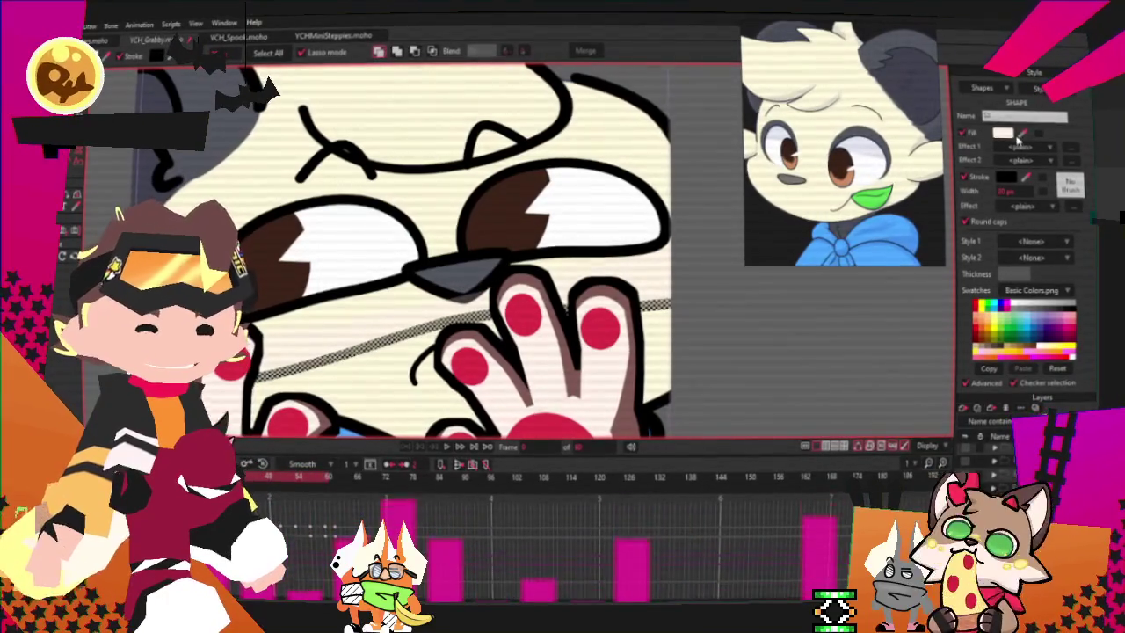
scroll(704, 368, down, 2)
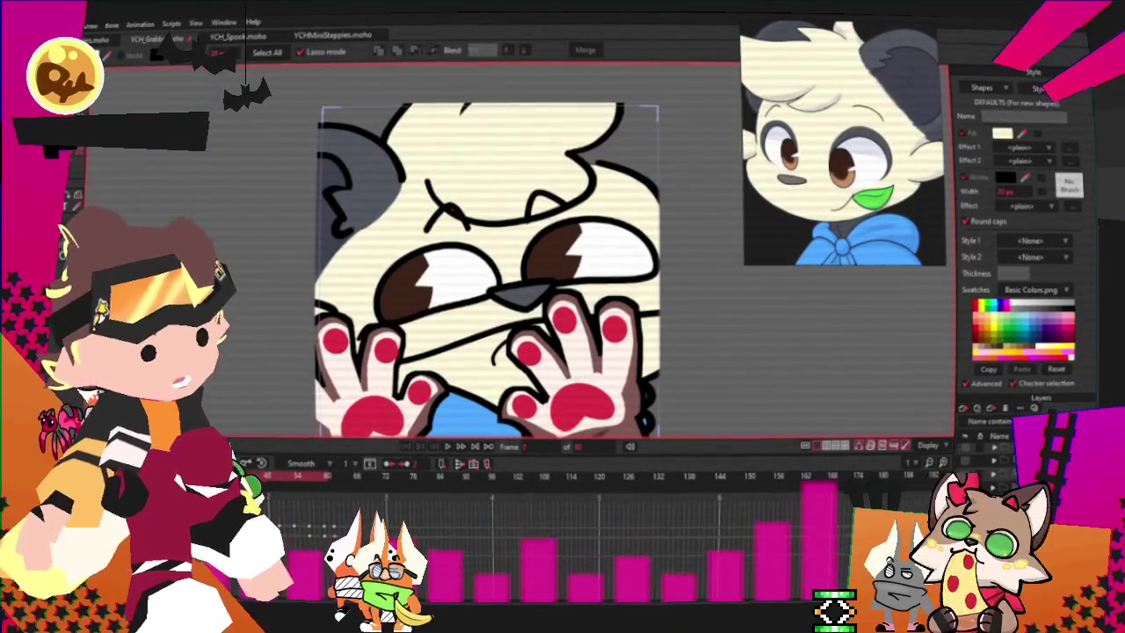
- Check the layer-type list and the ellipse shape to the right of the head
key(m)
click(969, 413)
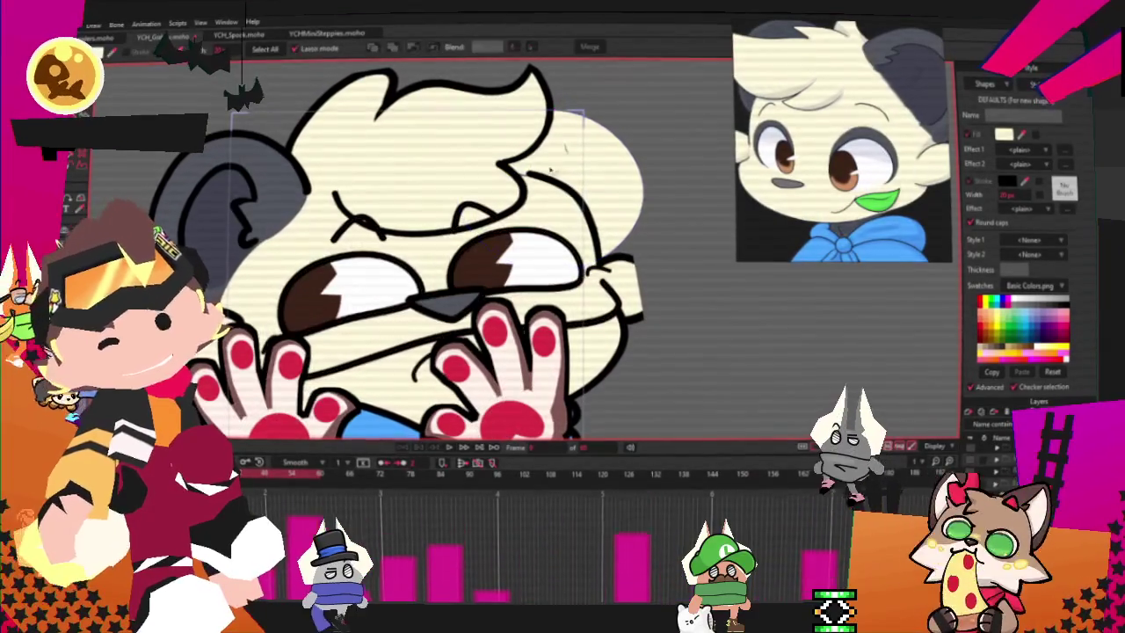
click(598, 171)
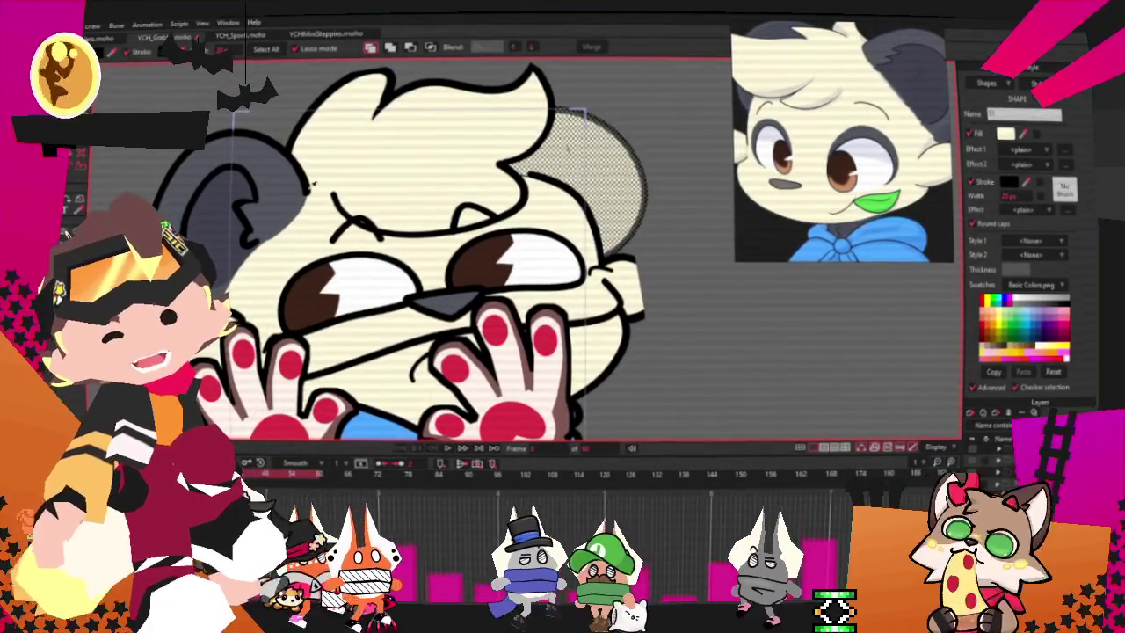
click(660, 238)
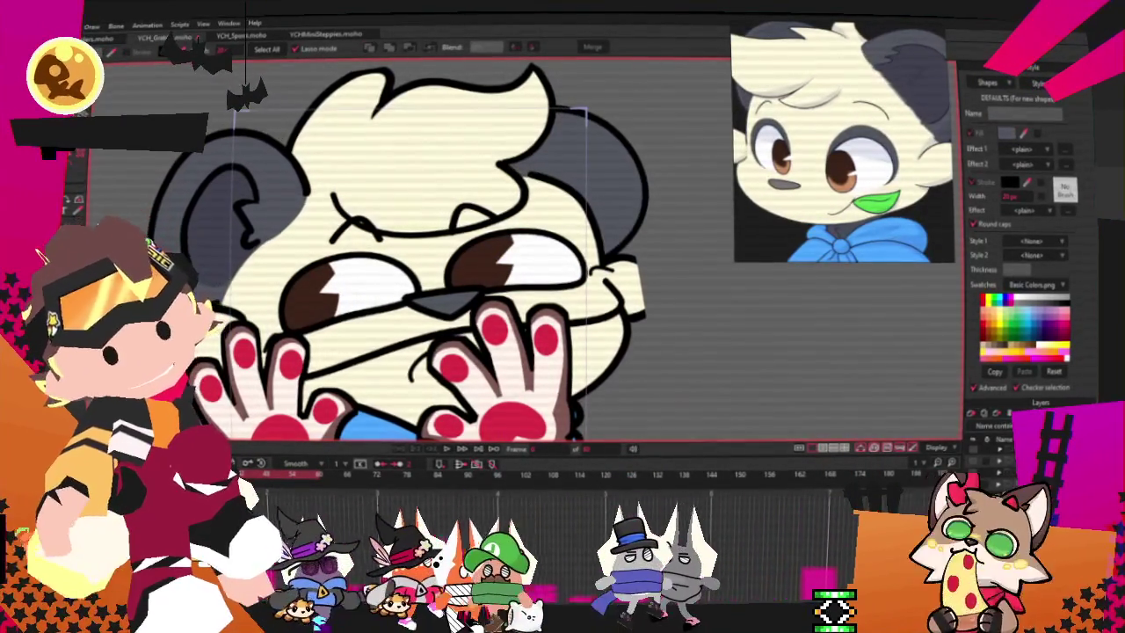
key(t)
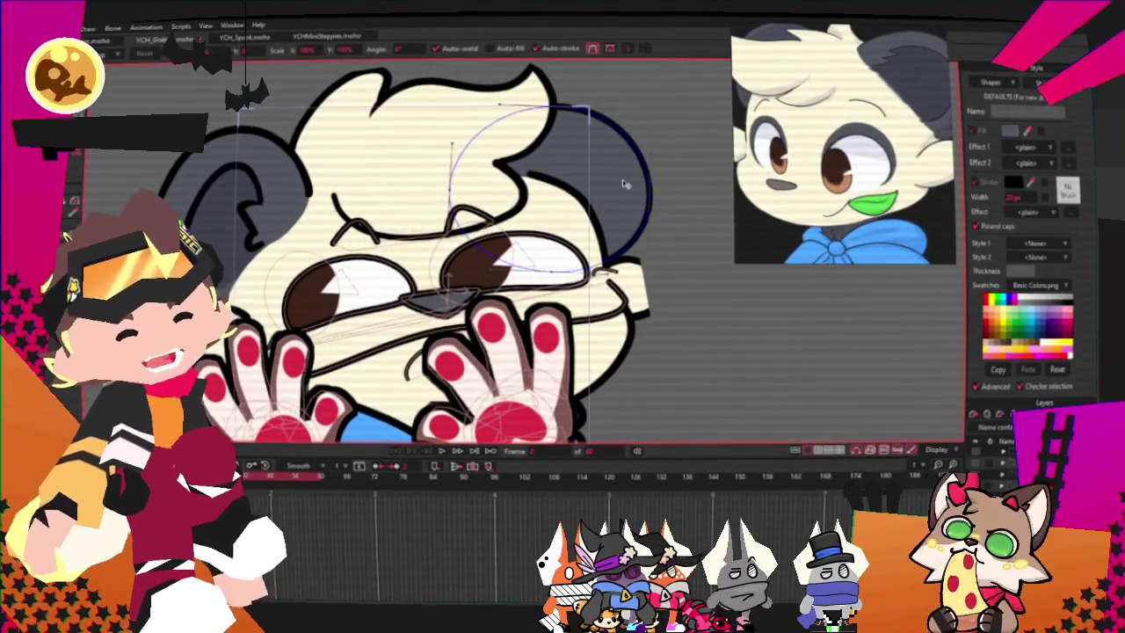
- Drag the right ear curve's points up and outward into a rounded ear
click(651, 195)
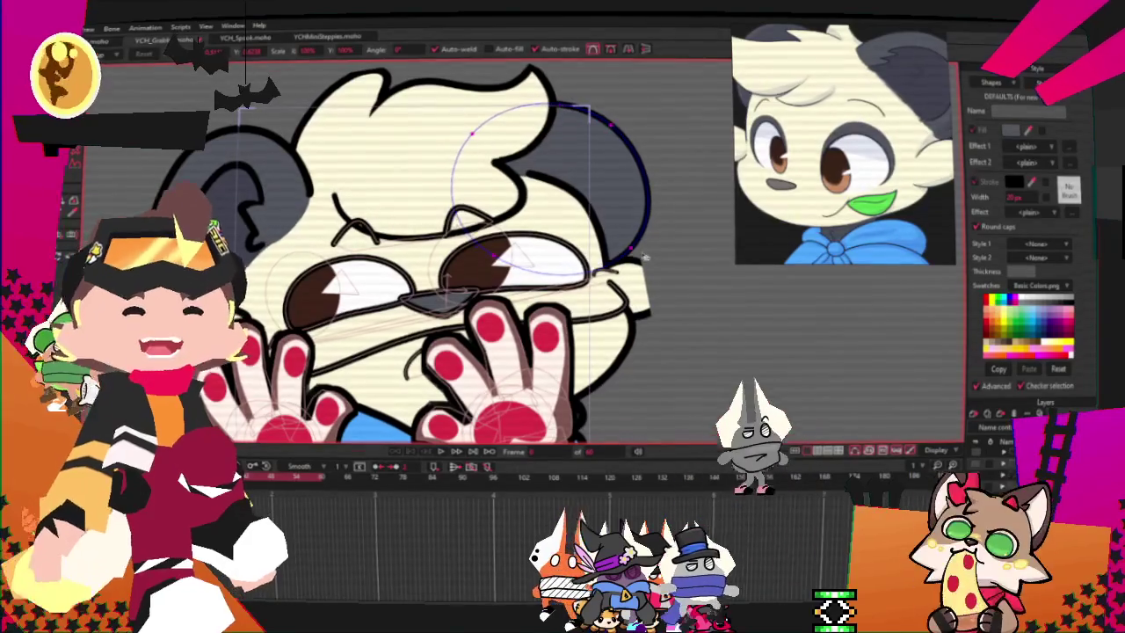
drag(657, 200, 613, 206)
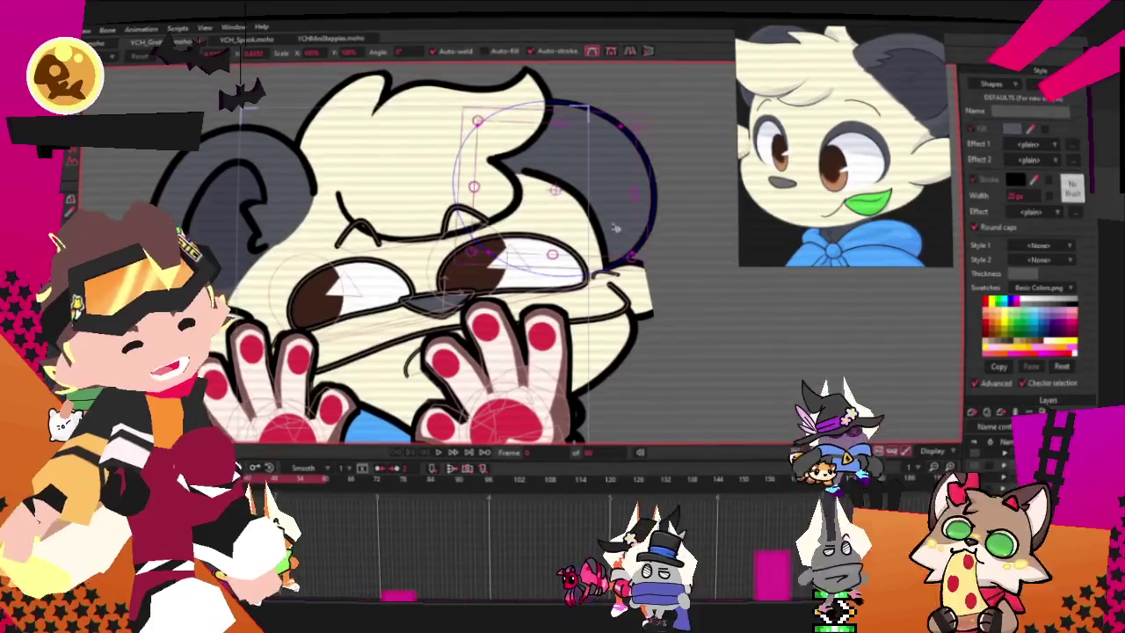
drag(648, 226, 607, 208)
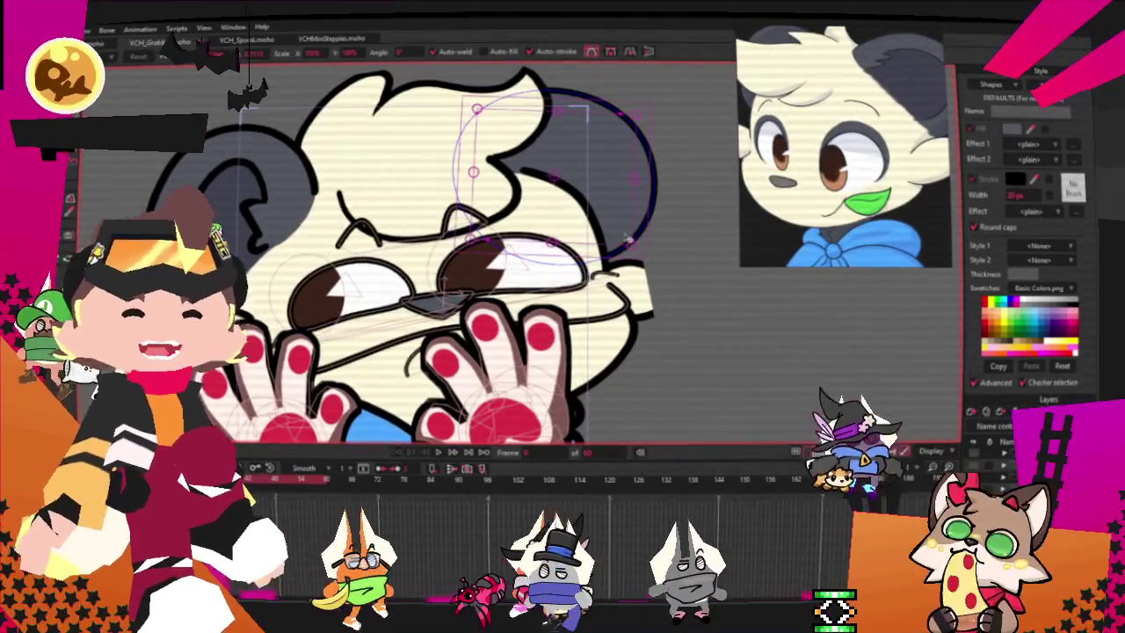
mouse_move(606, 207)
mouse_down()
mouse_move(613, 226)
mouse_move(609, 181)
mouse_move(587, 191)
mouse_up()
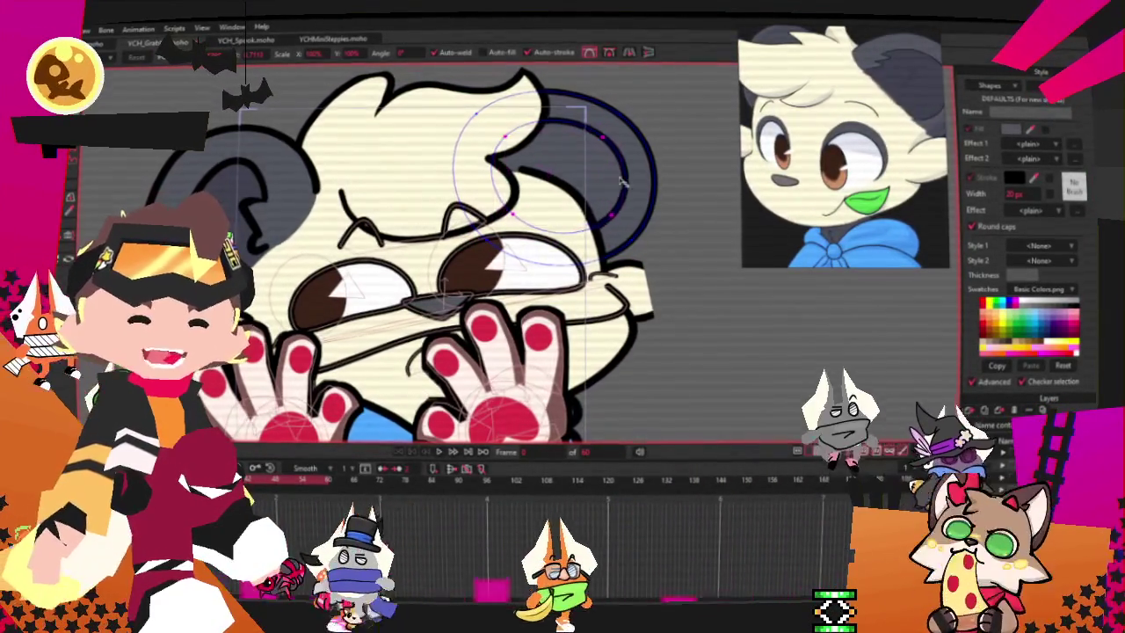
- Select the grey right ear shape
key(g)
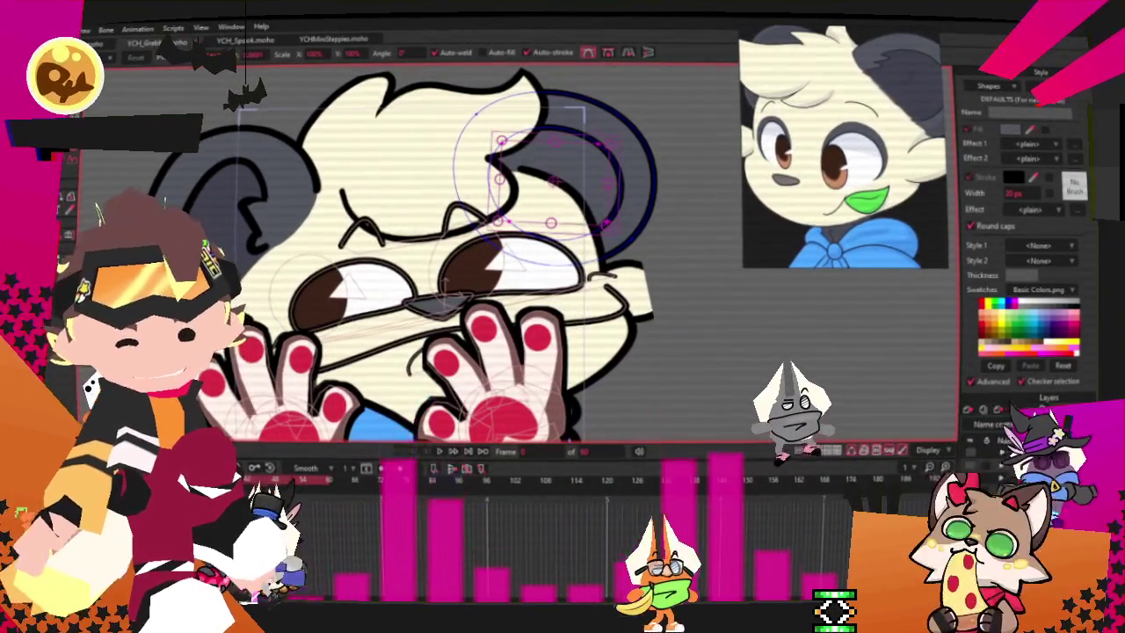
click(627, 211)
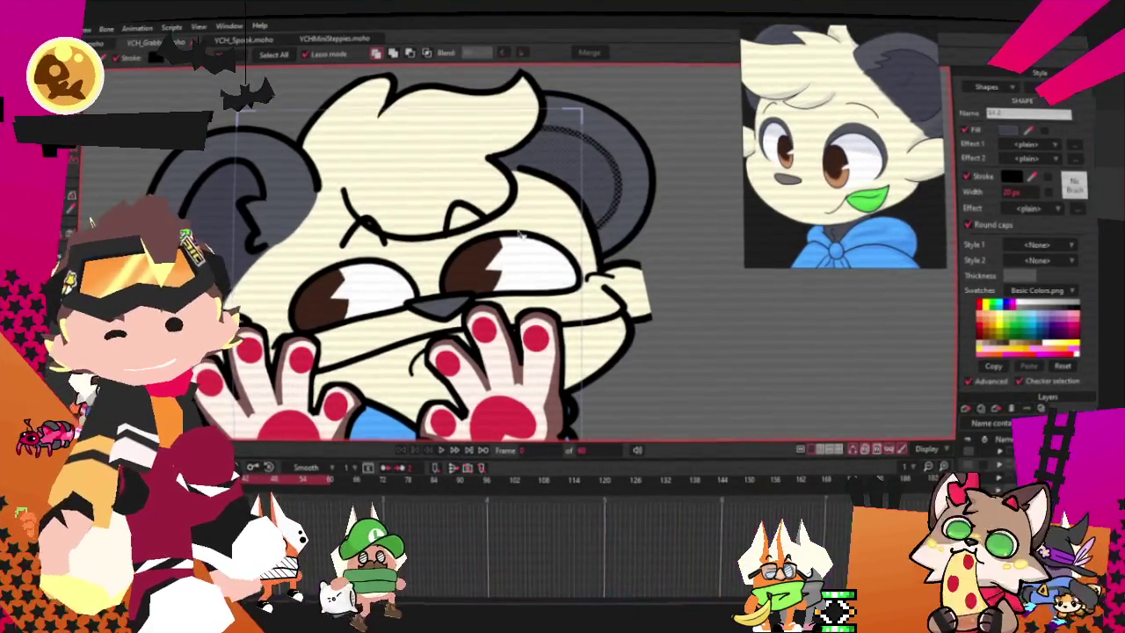
scroll(606, 264, down, 2)
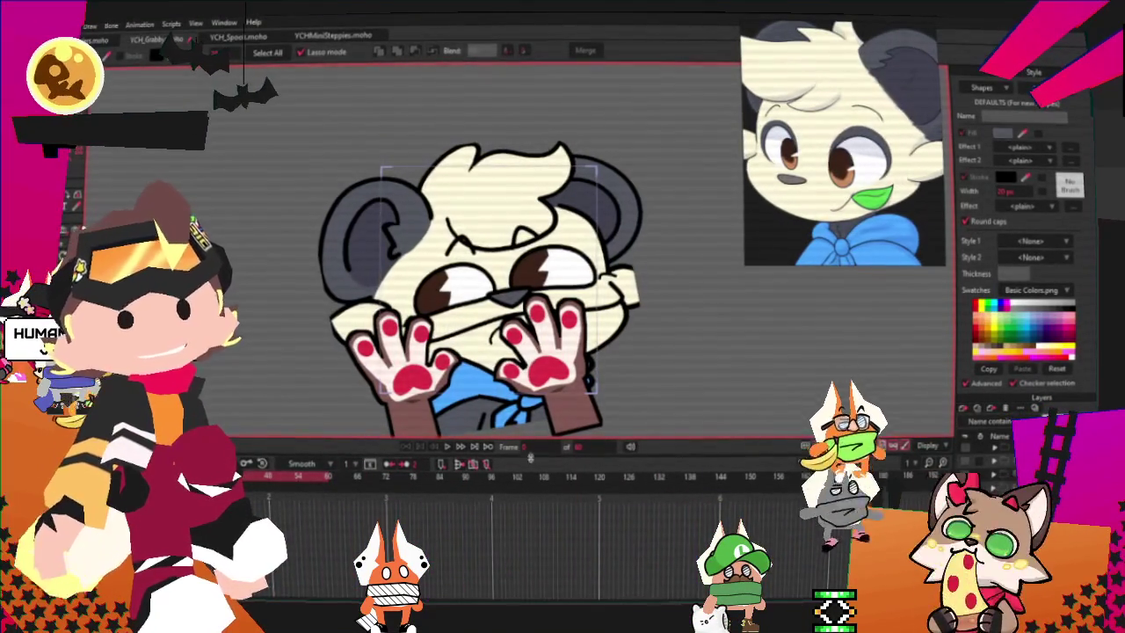
scroll(646, 399, up, 3)
- Draw a filled triangle beside the right cheek with a black outline
scroll(683, 326, up, 3)
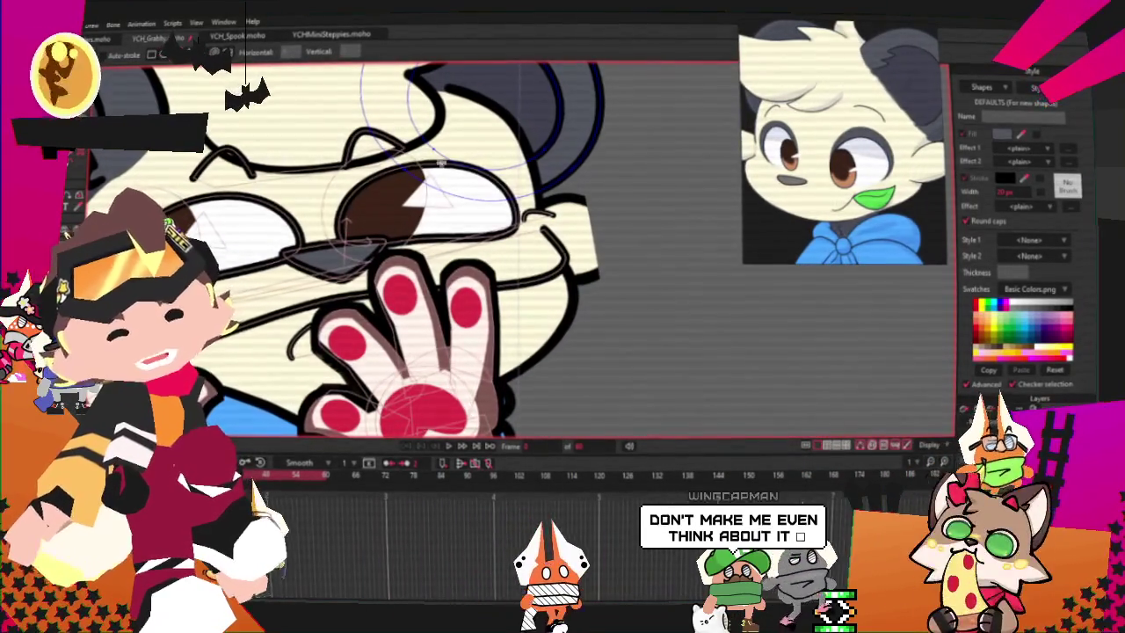
scroll(594, 221, up, 2)
drag(538, 281, 681, 288)
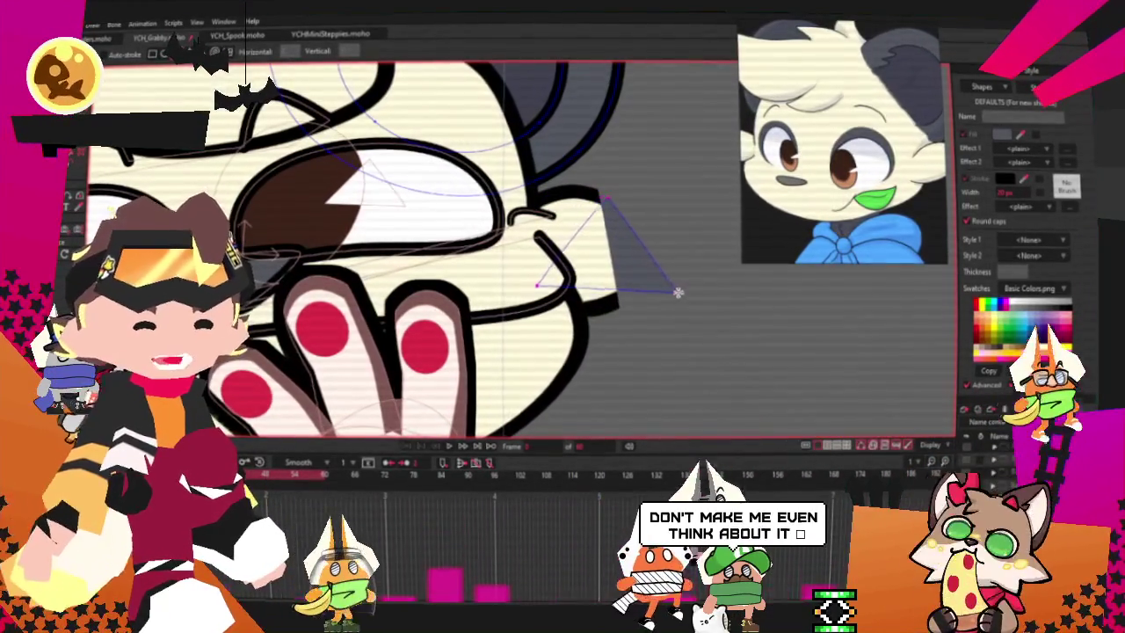
key(g)
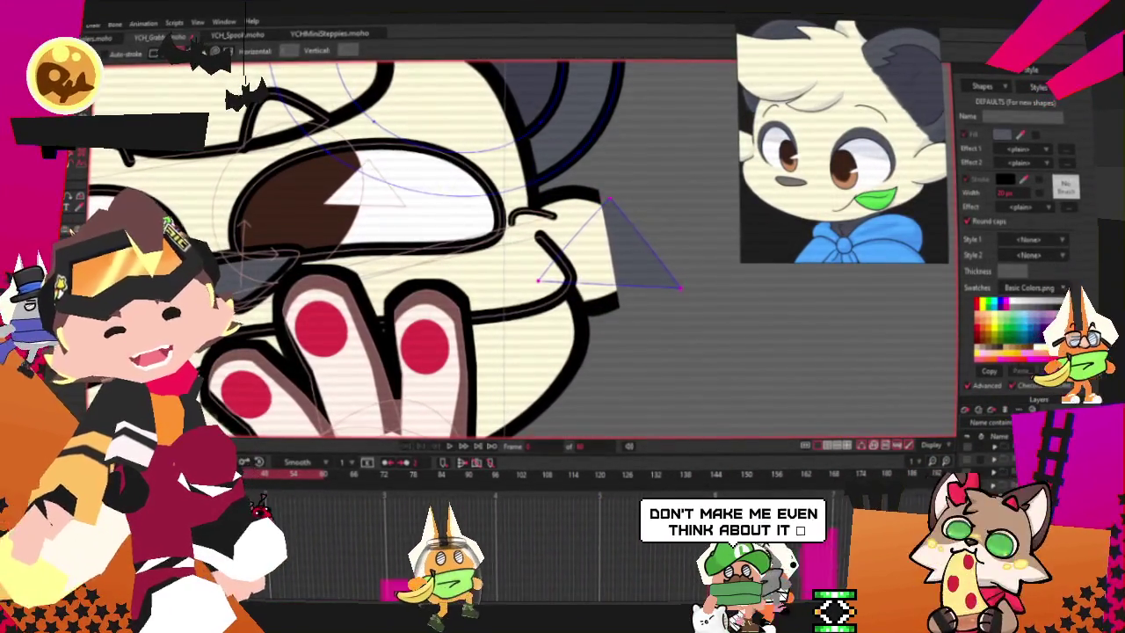
click(660, 268)
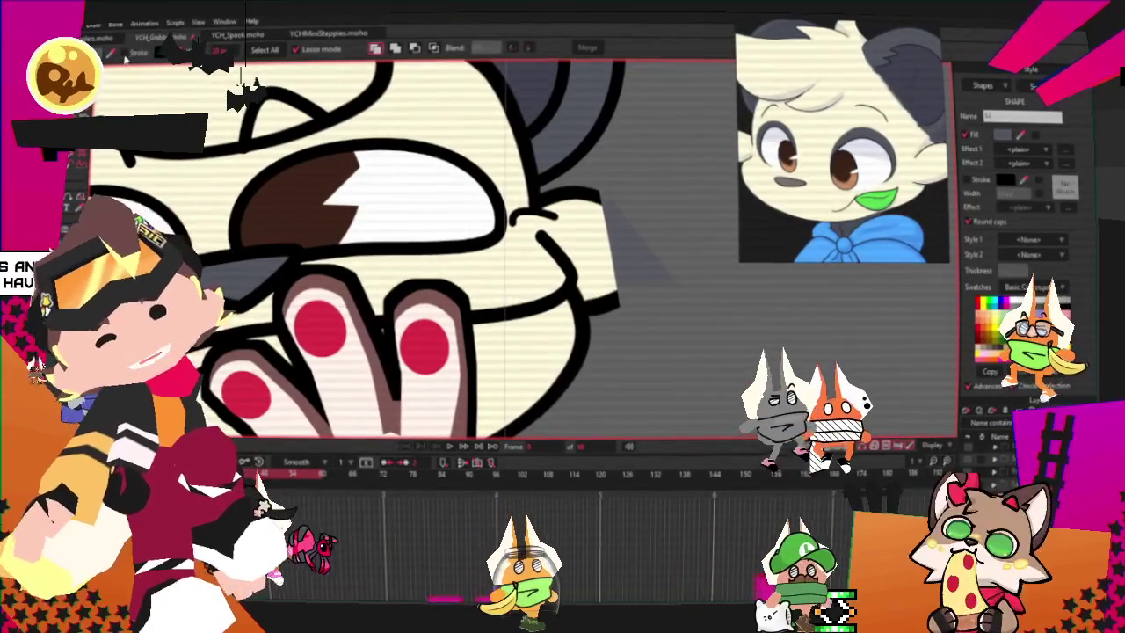
click(970, 179)
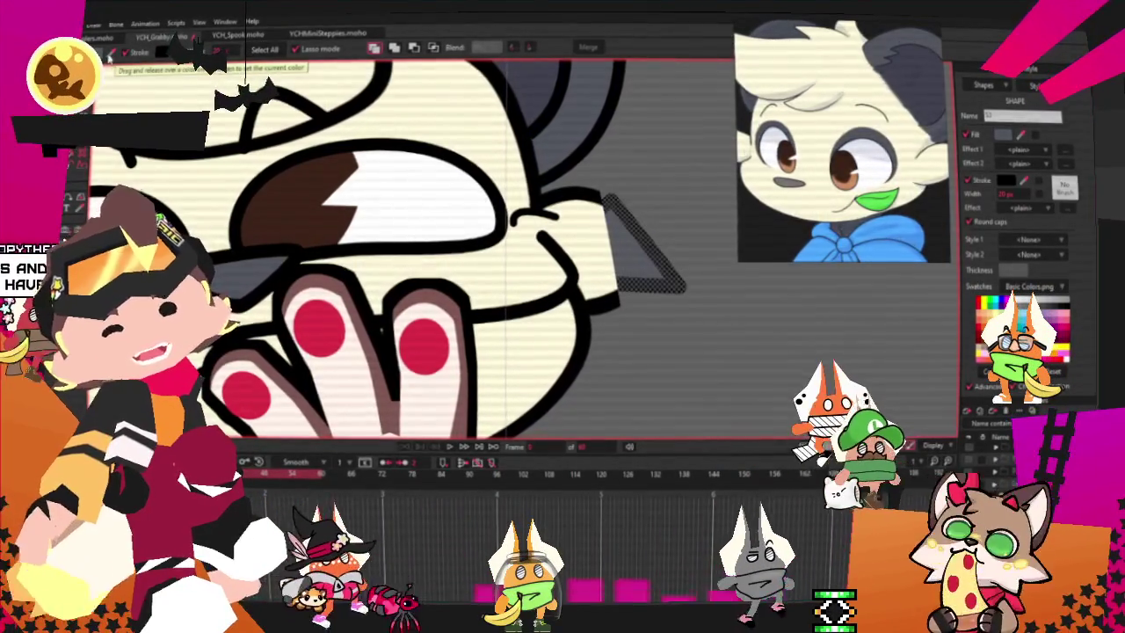
- Drag the triangle's corner upward to shape it into a cheek tuft
scroll(653, 322, down, 2)
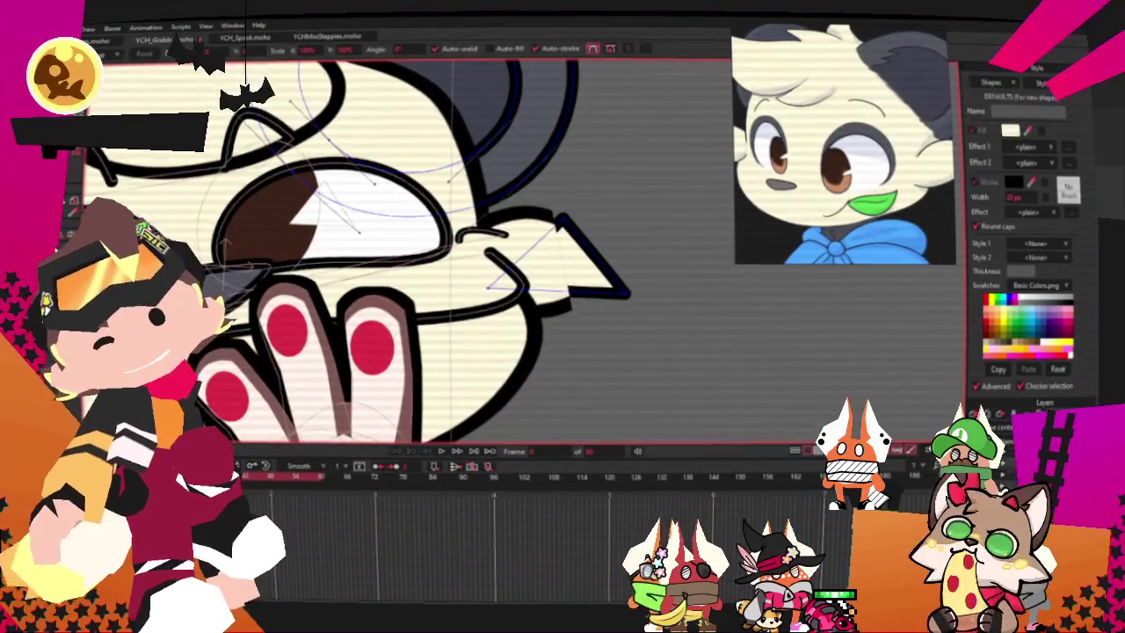
scroll(431, 226, up, 2)
mouse_move(633, 208)
mouse_down()
mouse_move(533, 327)
mouse_move(661, 362)
mouse_up()
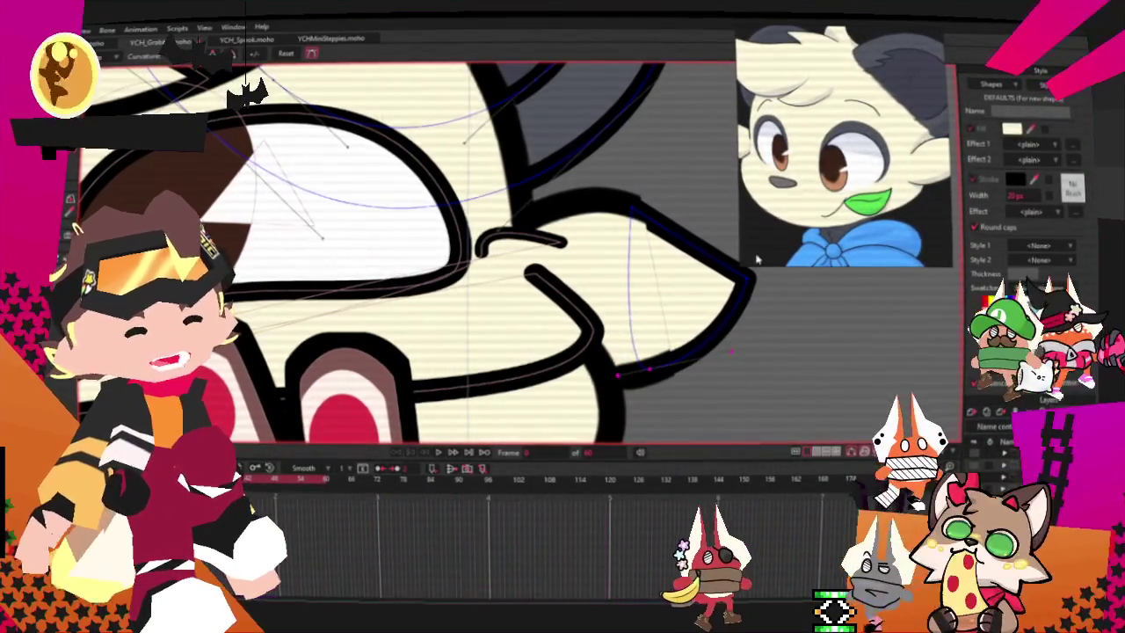
click(631, 208)
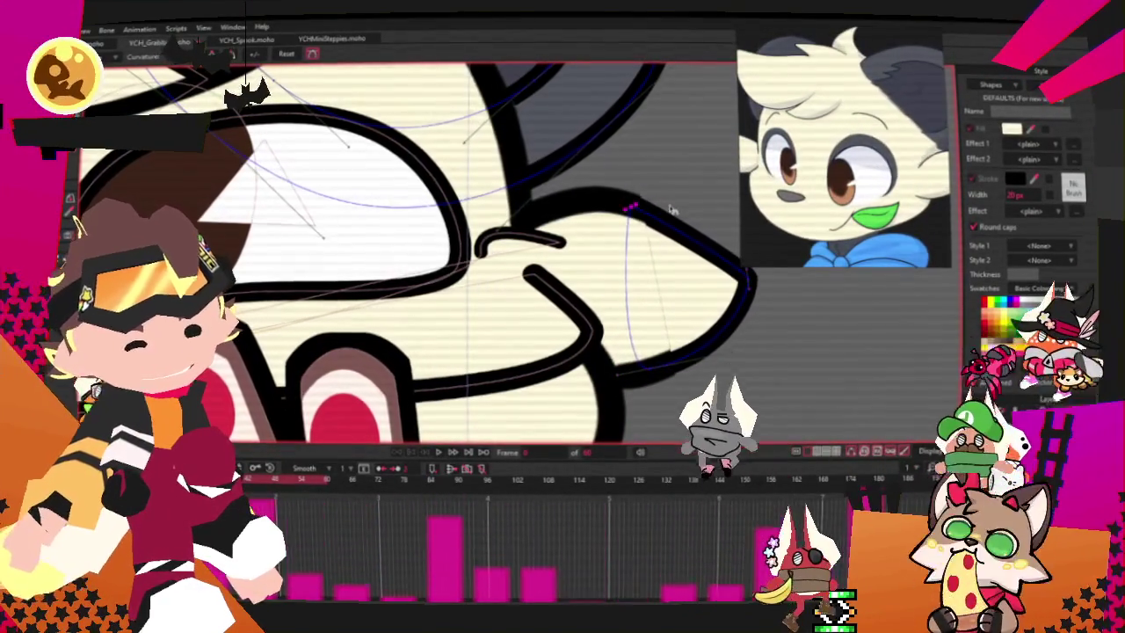
key(t)
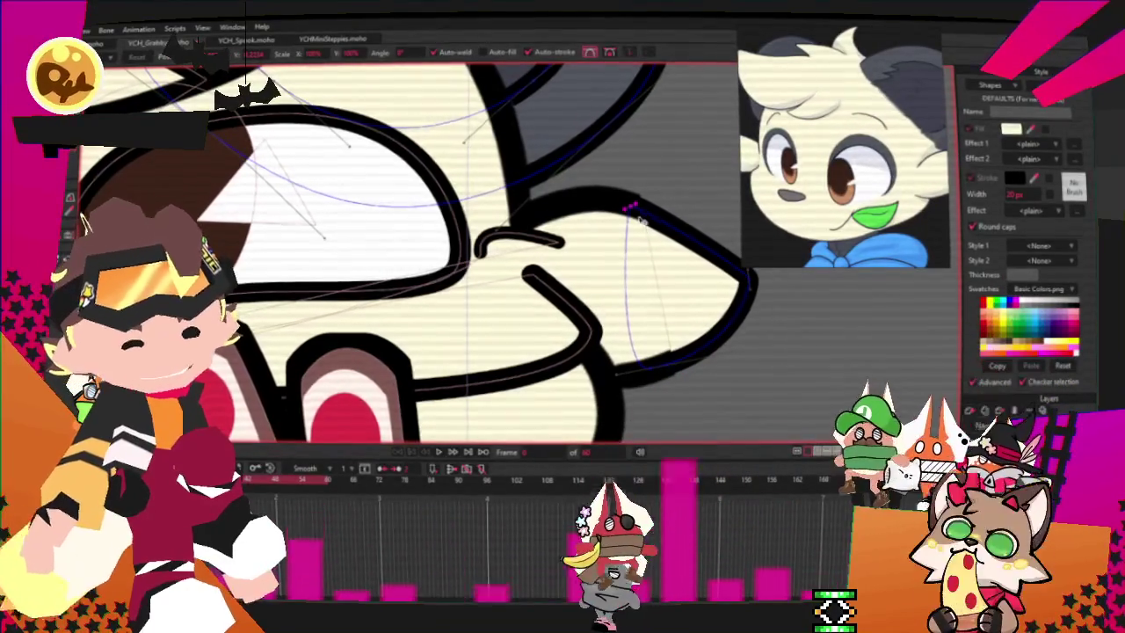
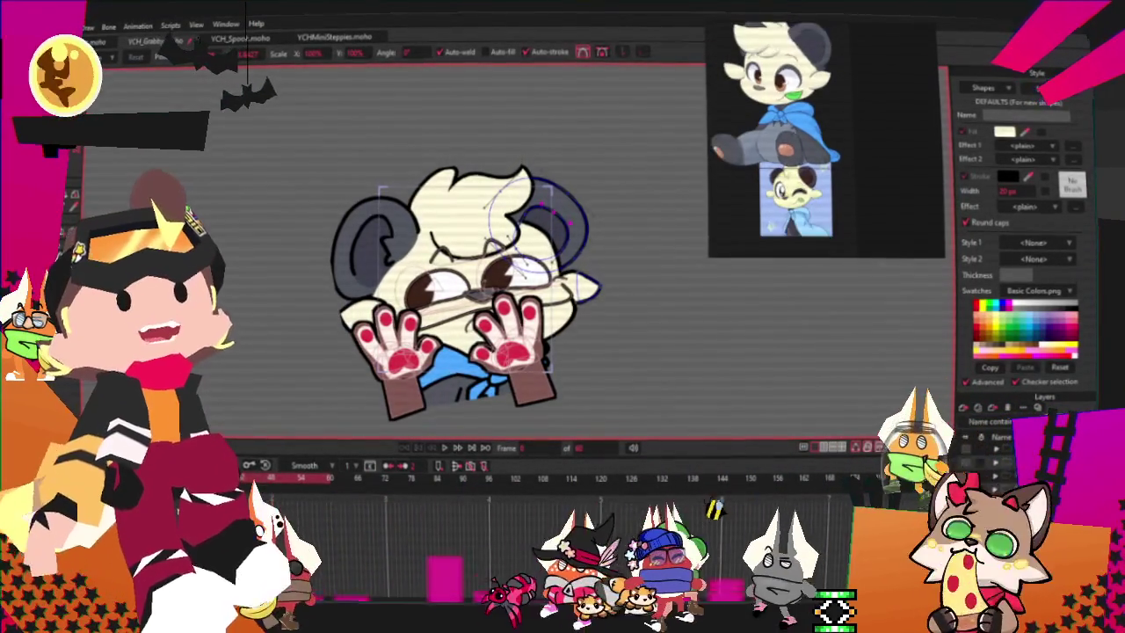
- Select the raised hand's shapes and recolour the palm grey
scroll(518, 351, up, 3)
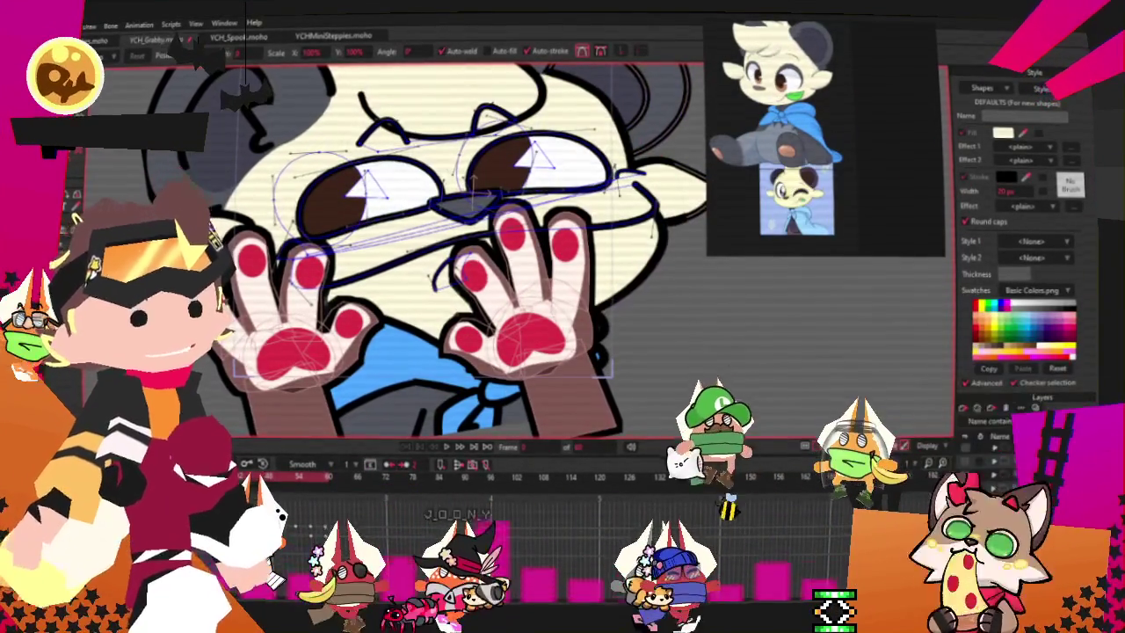
click(519, 298)
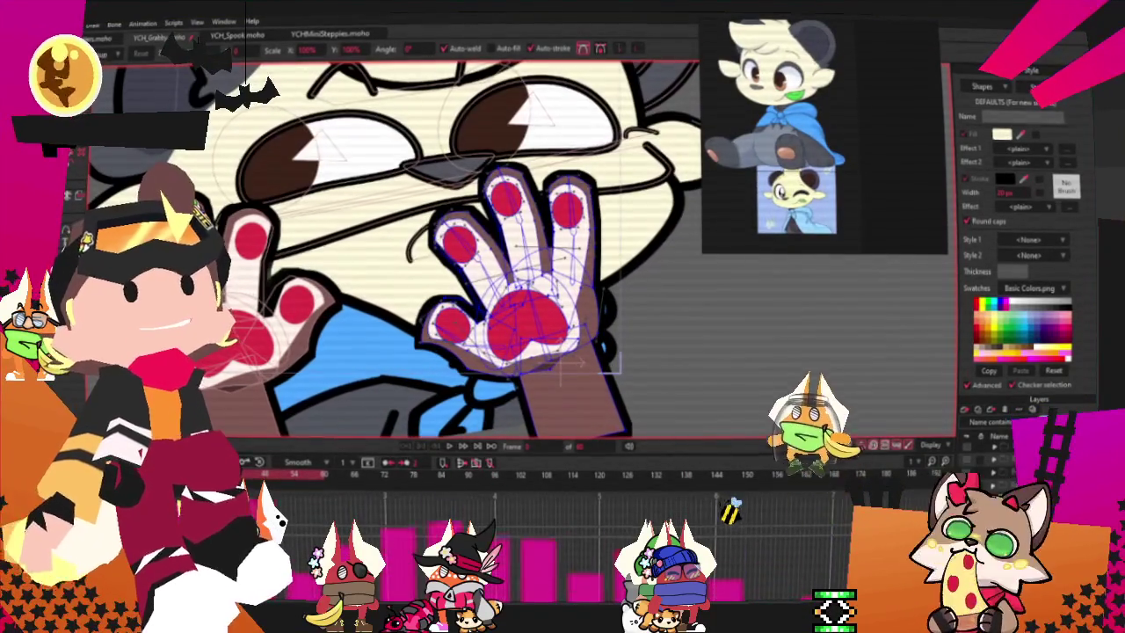
key(g)
scroll(571, 365, up, 2)
scroll(605, 327, up, 2)
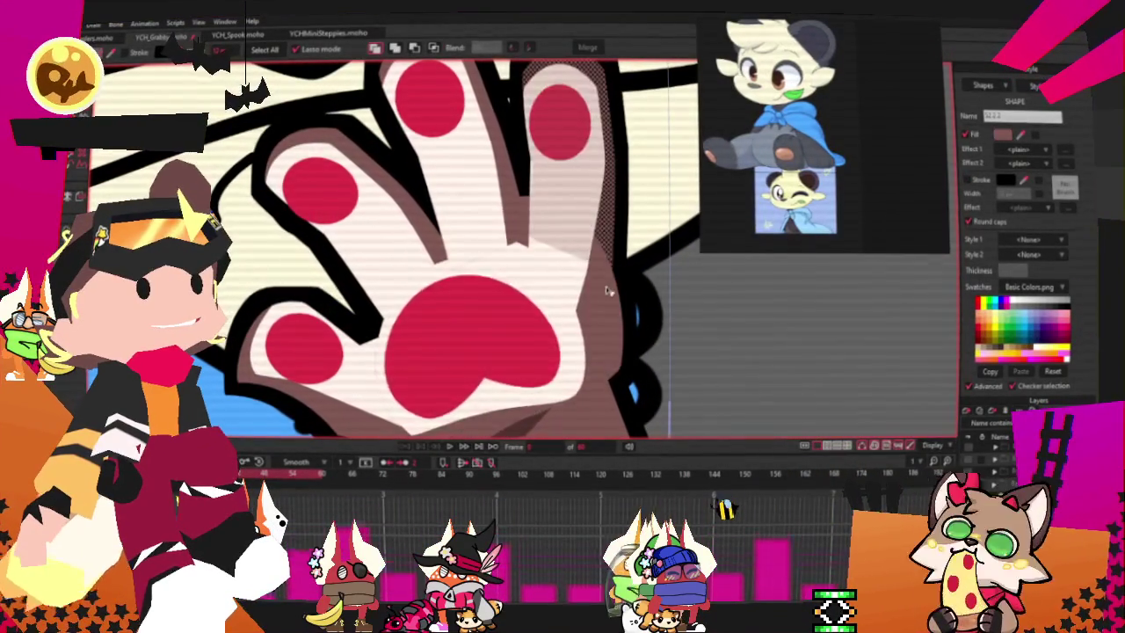
click(415, 200)
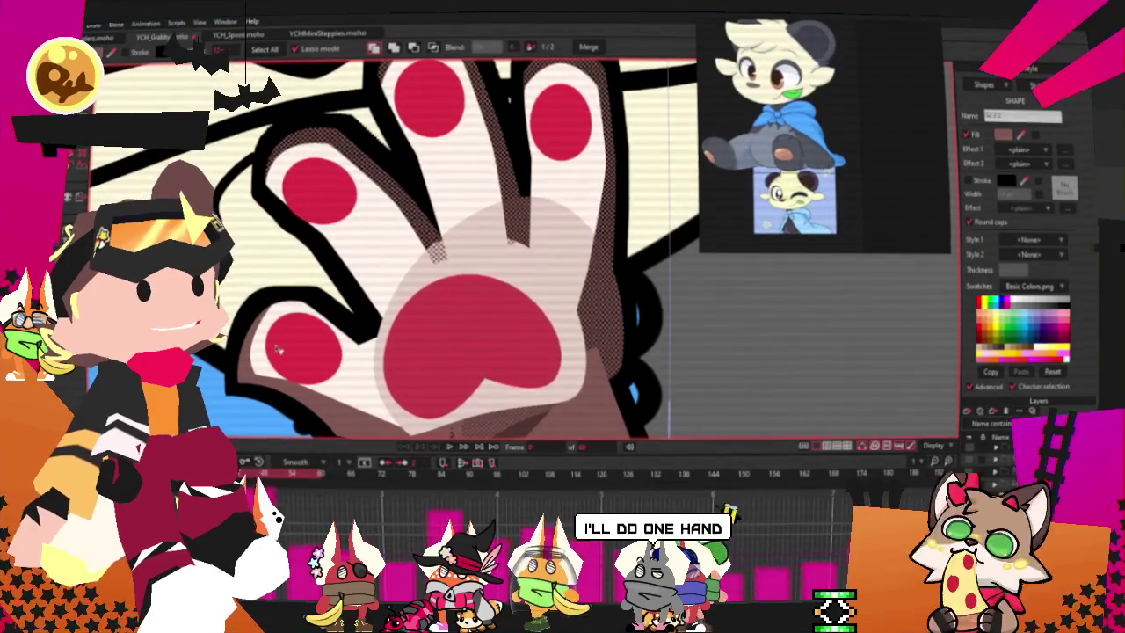
- Turn the red finger and palm pads tan instead of red
scroll(247, 381, down, 3)
scroll(493, 395, up, 3)
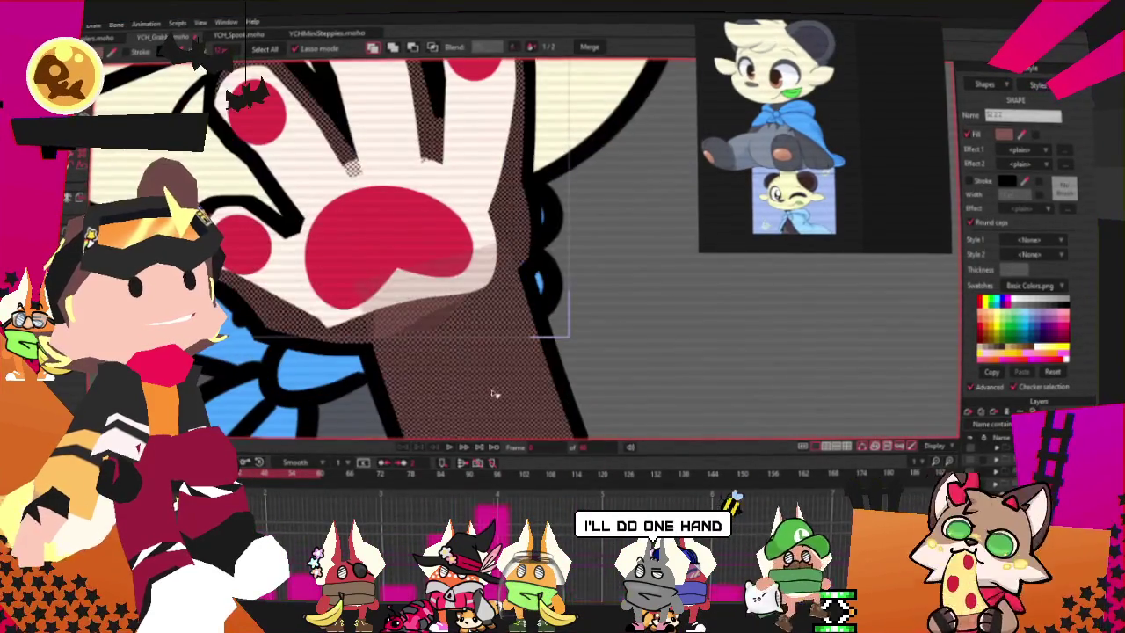
scroll(776, 155, up, 5)
scroll(776, 155, up, 3)
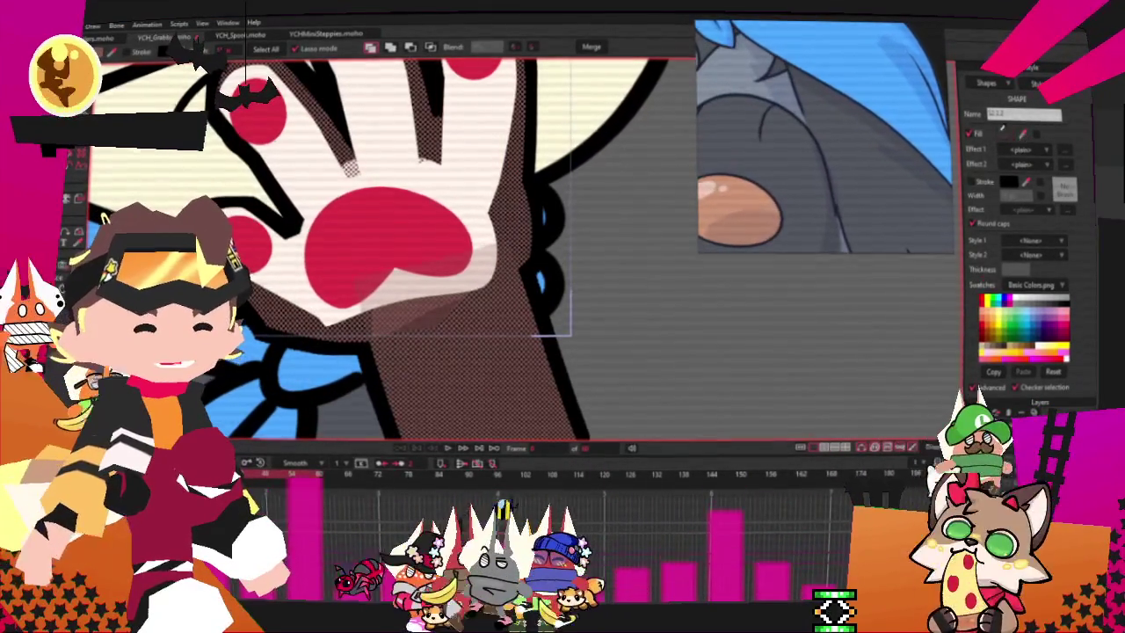
scroll(378, 176, down, 2)
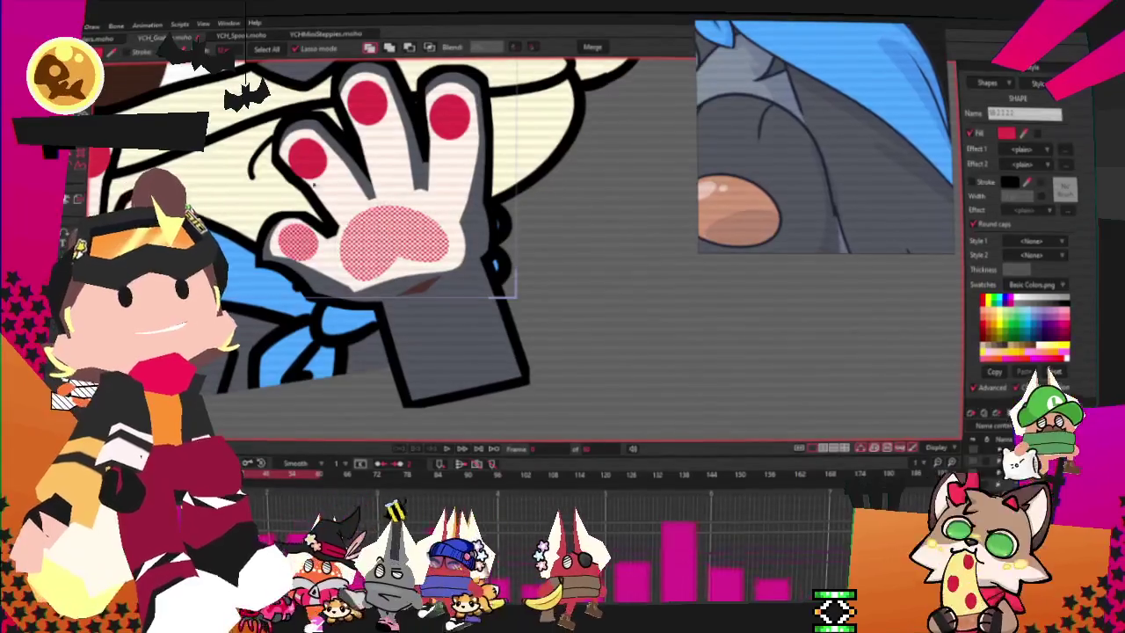
click(378, 101)
click(378, 101)
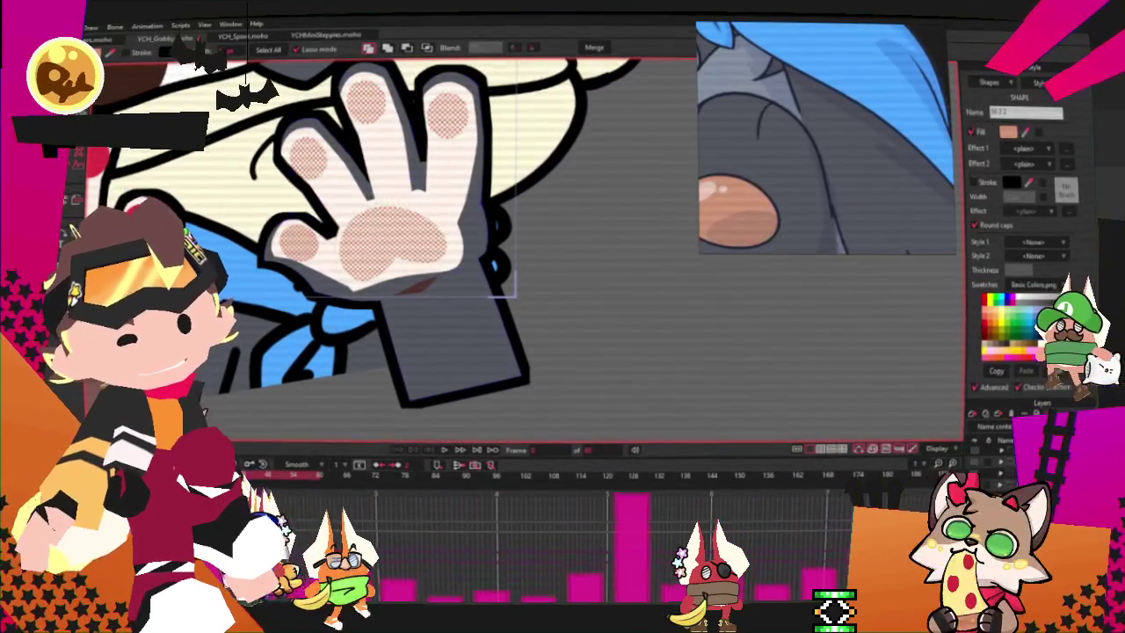
click(419, 151)
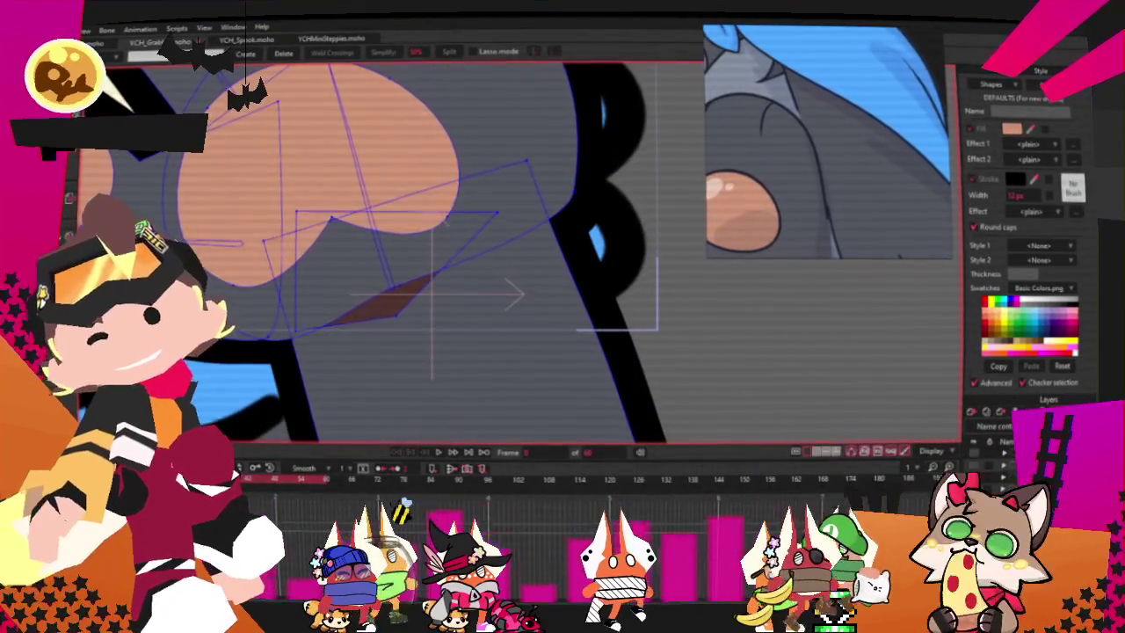
- Fill the paw's brown patch with dark grey-blue and replay the animation
key(g)
click(380, 295)
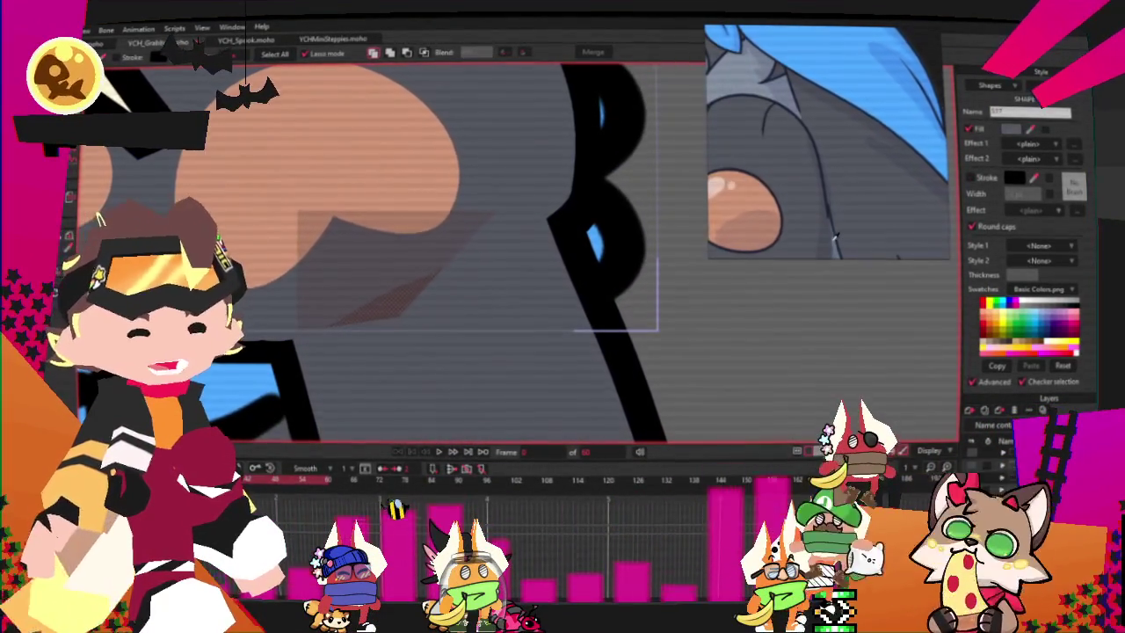
click(1011, 129)
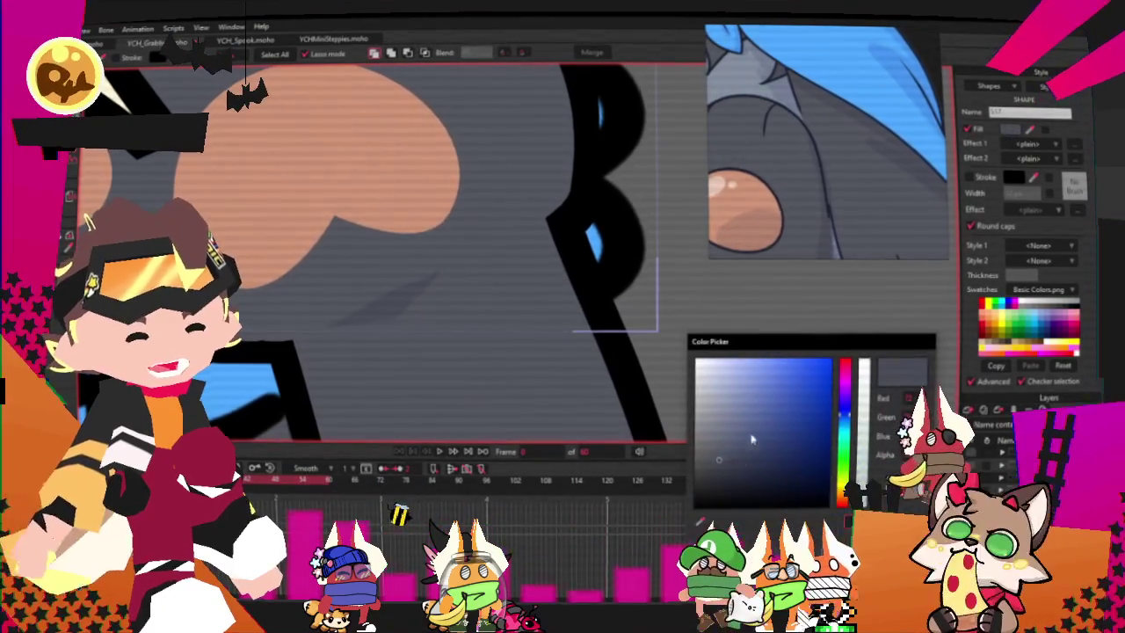
click(724, 473)
key(Return)
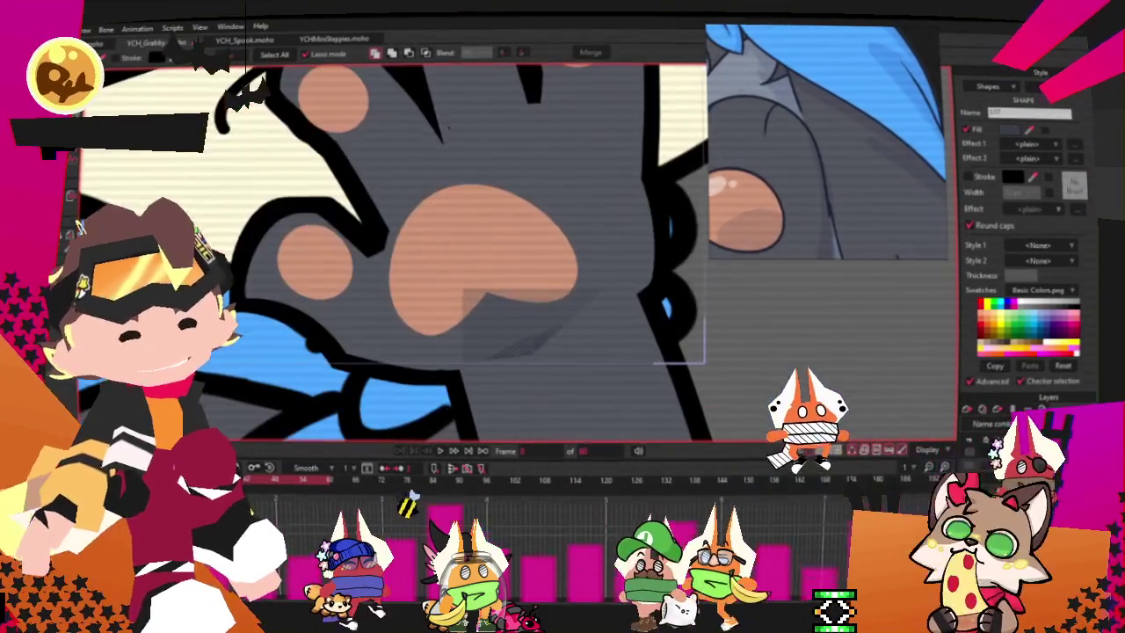
scroll(474, 246, down, 10)
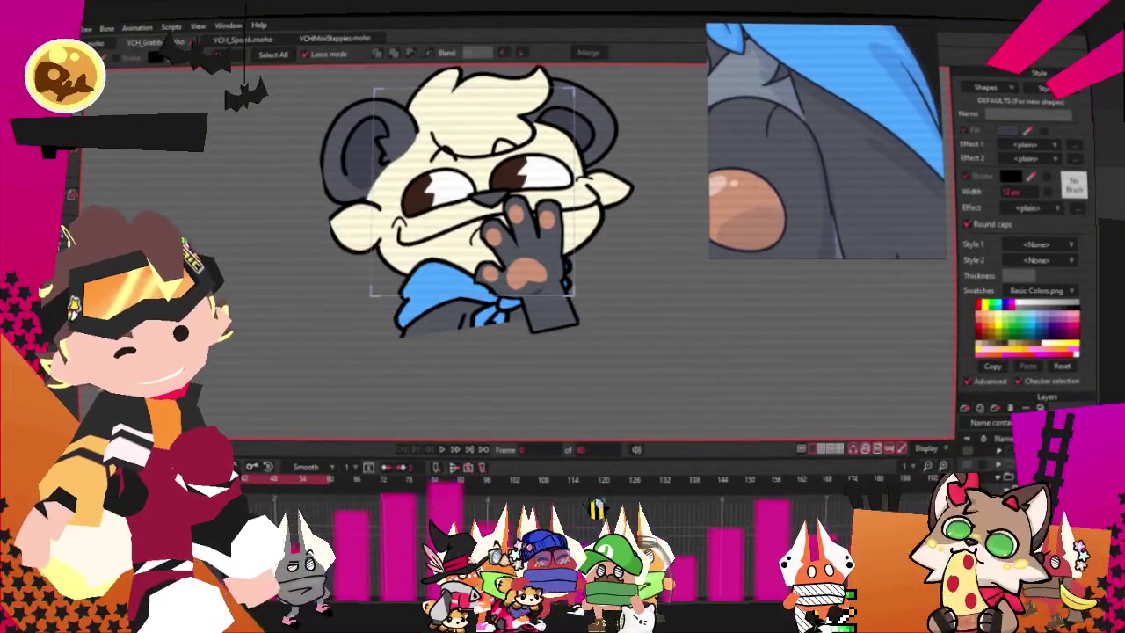
key(space)
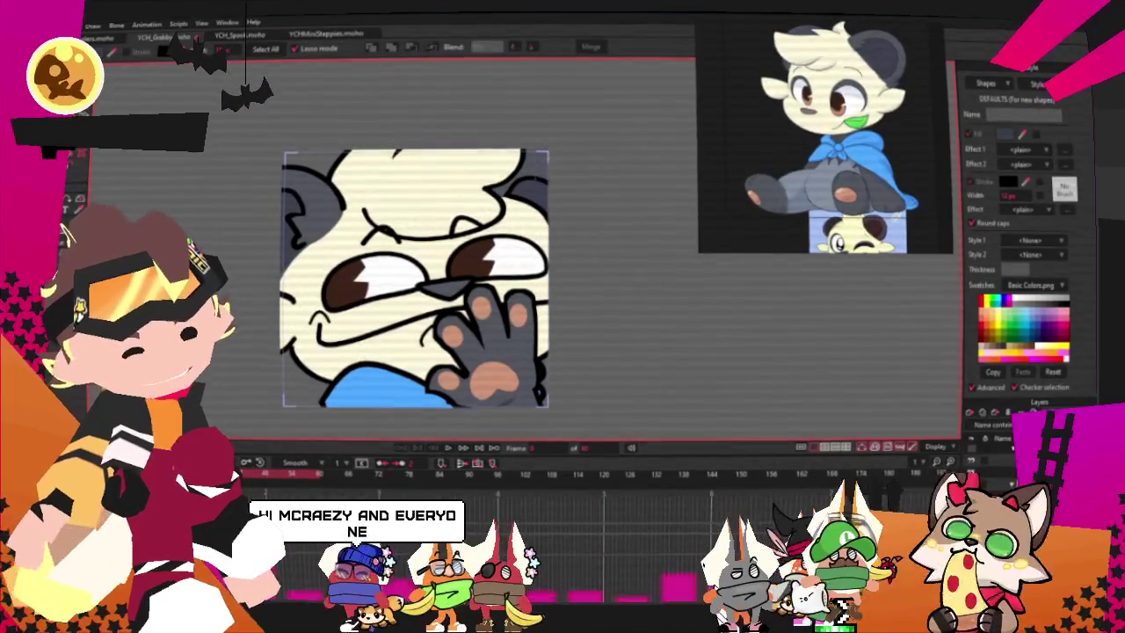
- Shape a triangular leaf at the cheek with Transform Points and Curvature, then fill it green
key(m)
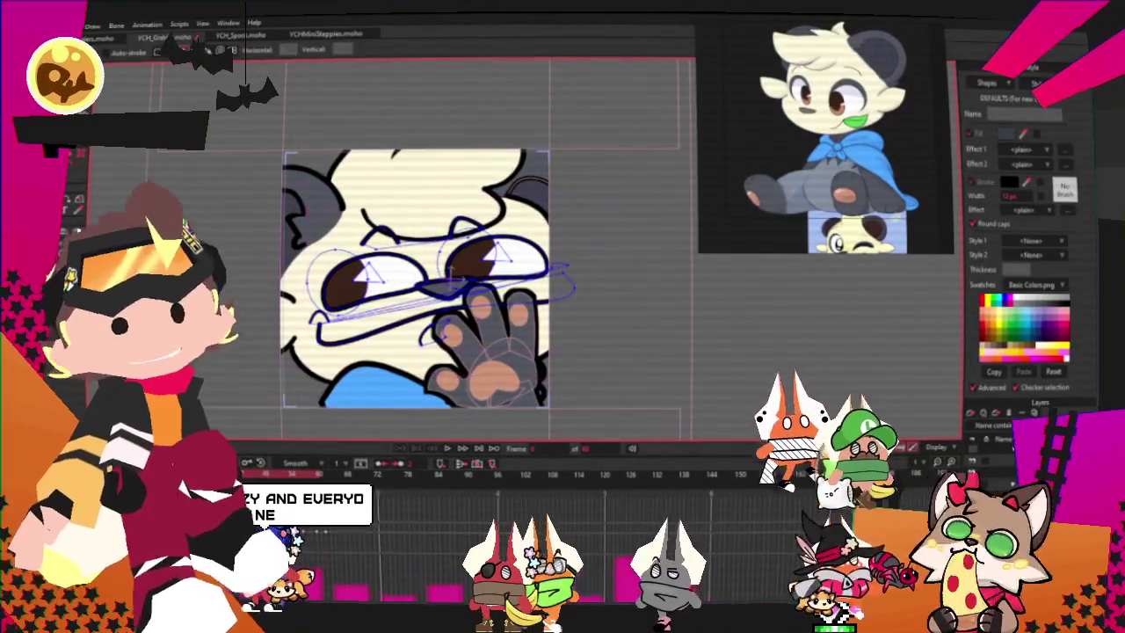
key(t)
scroll(499, 381, up, 3)
scroll(588, 304, up, 2)
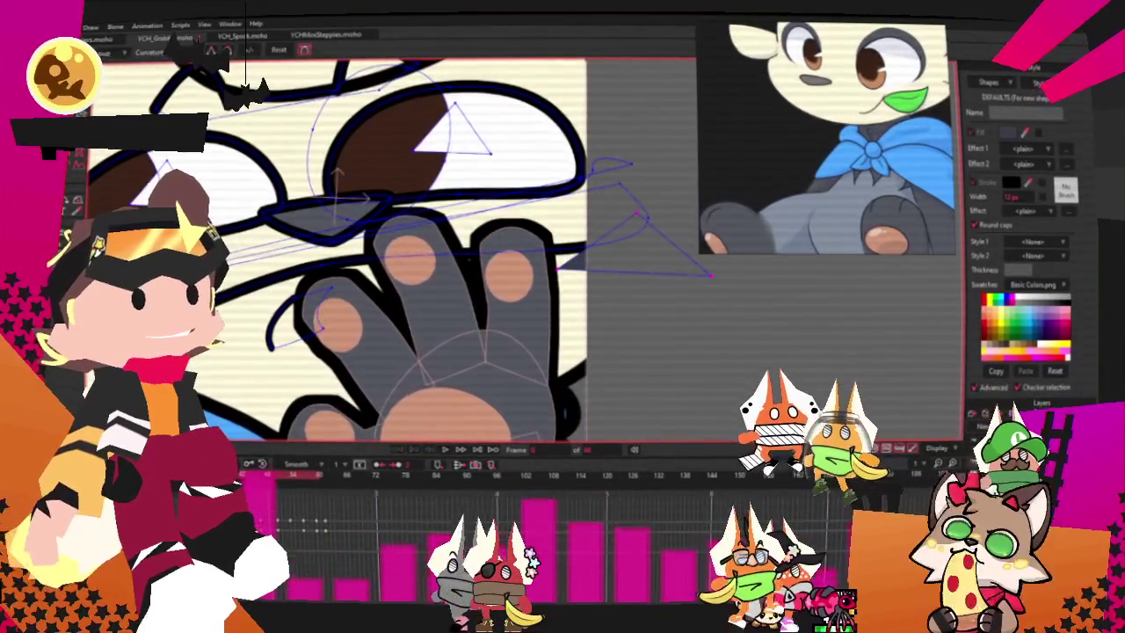
key(c)
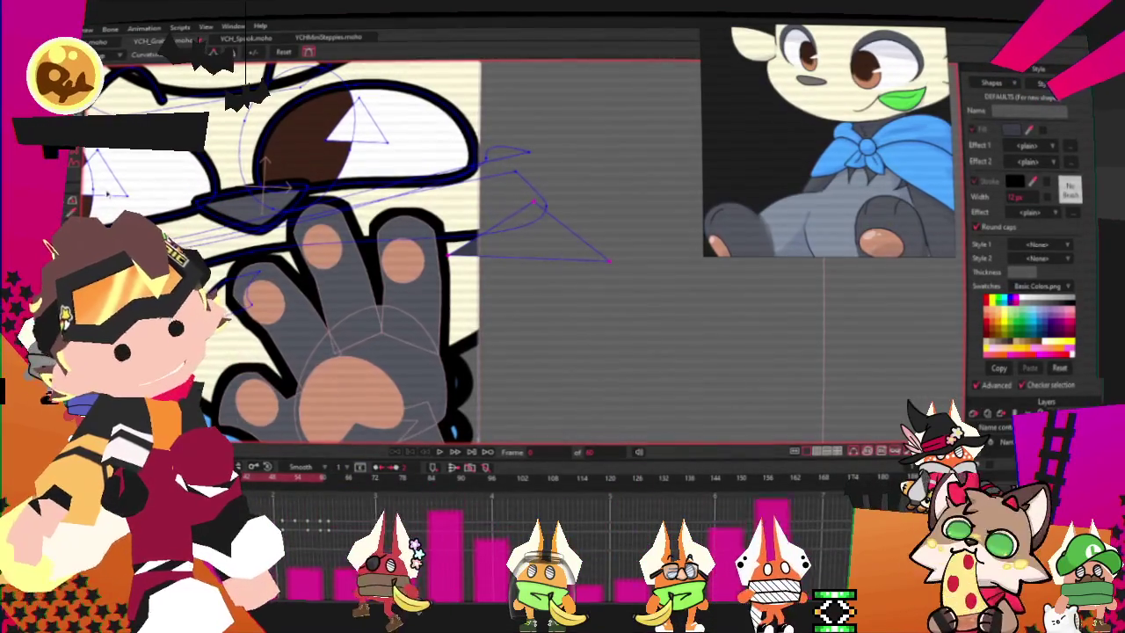
key(g)
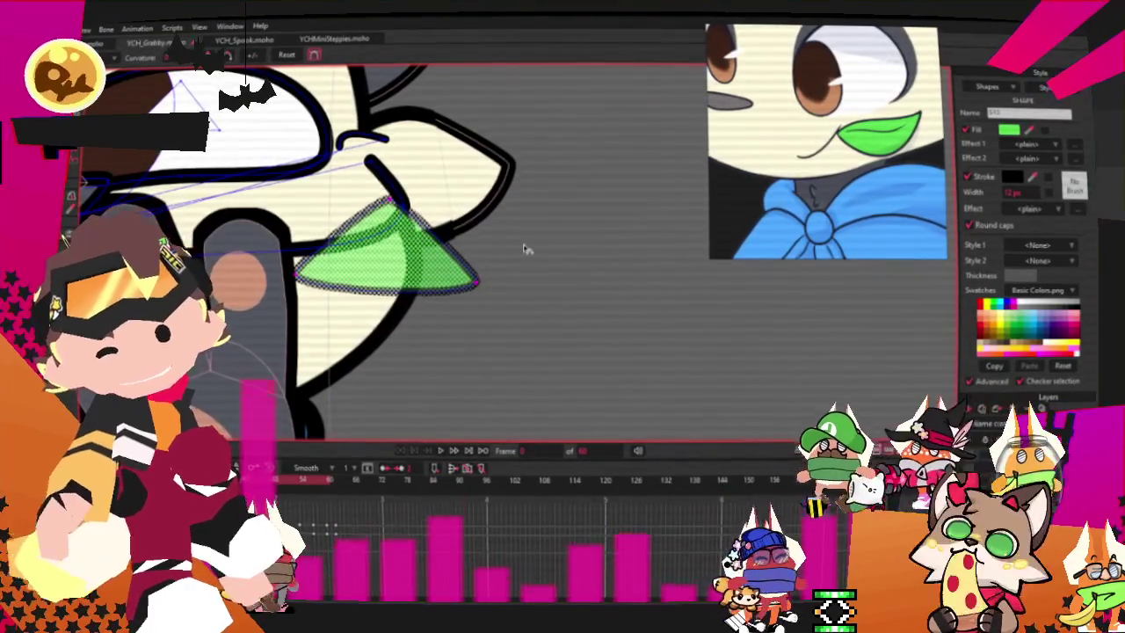
- Reshape and rotate the green leaf upward at the character's mouth
key(a)
click(388, 324)
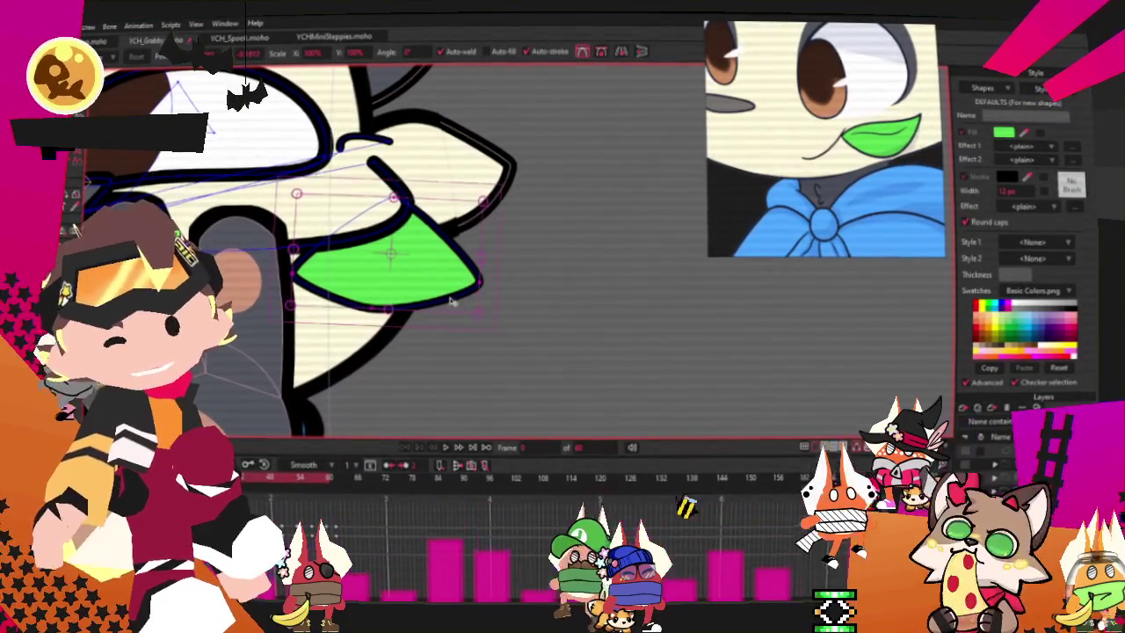
drag(431, 348, 467, 228)
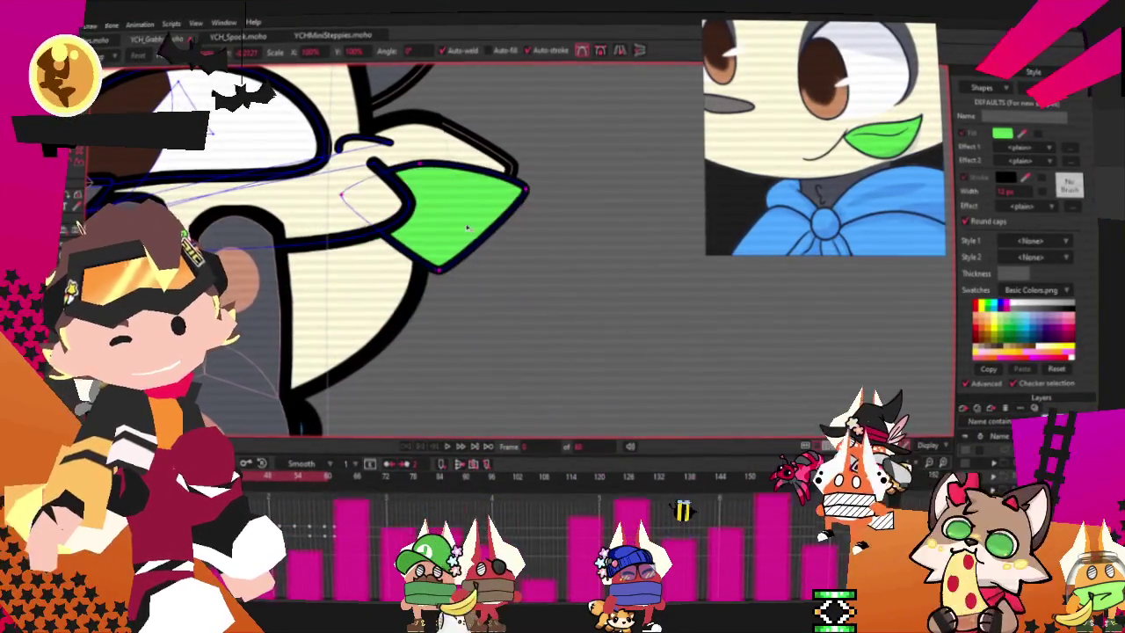
scroll(468, 235, up, 2)
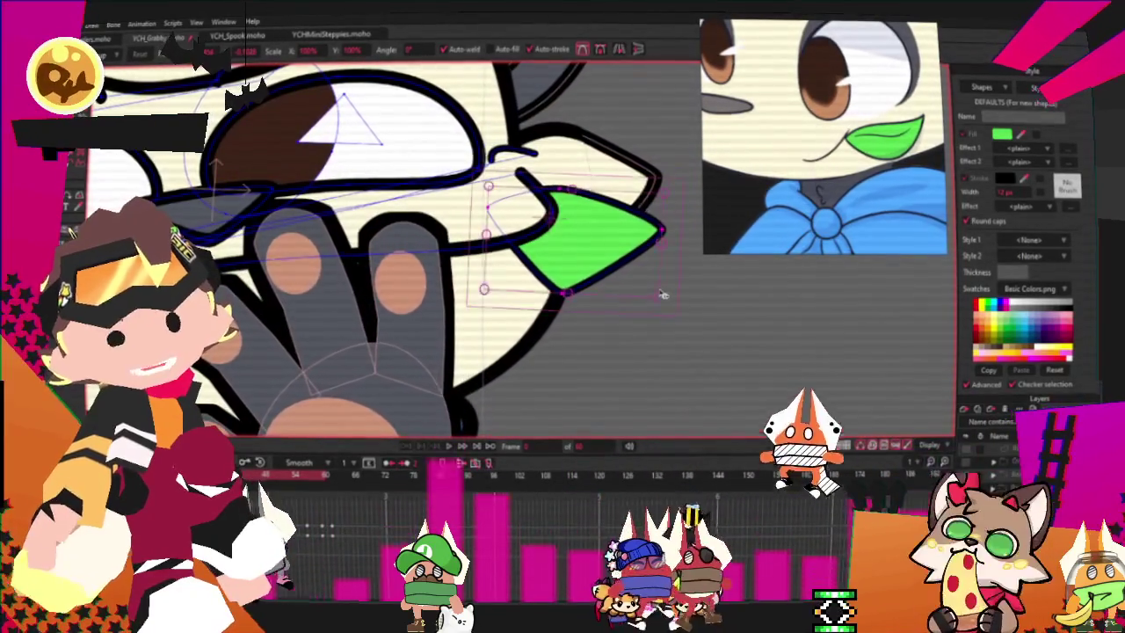
scroll(641, 257, down, 1)
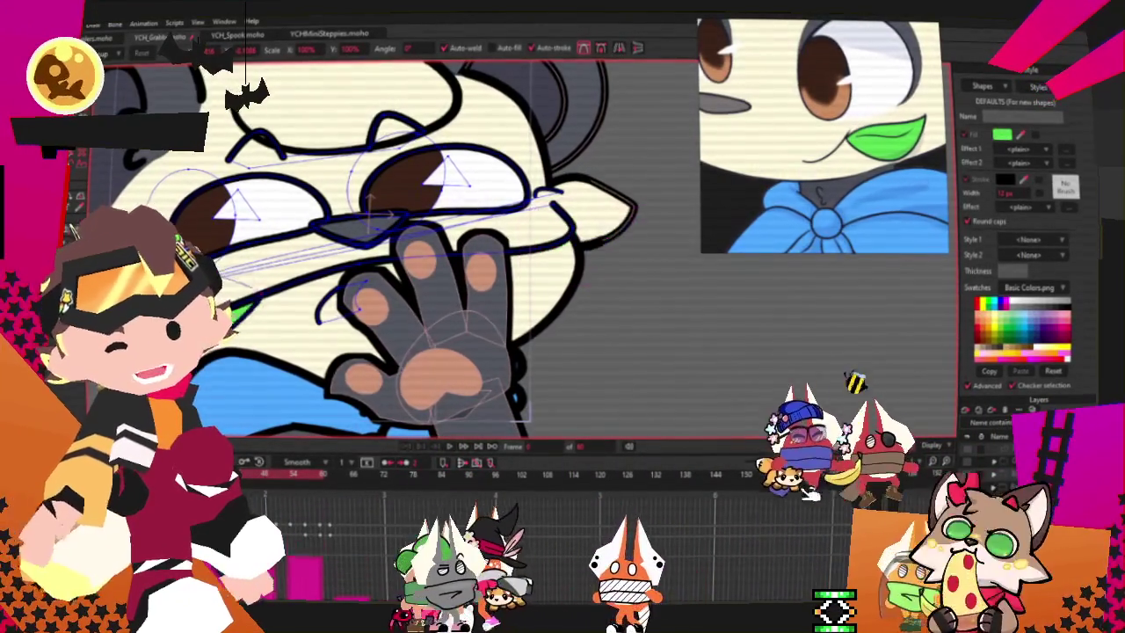
scroll(229, 276, up, 1)
scroll(229, 276, up, 1)
scroll(226, 275, down, 1)
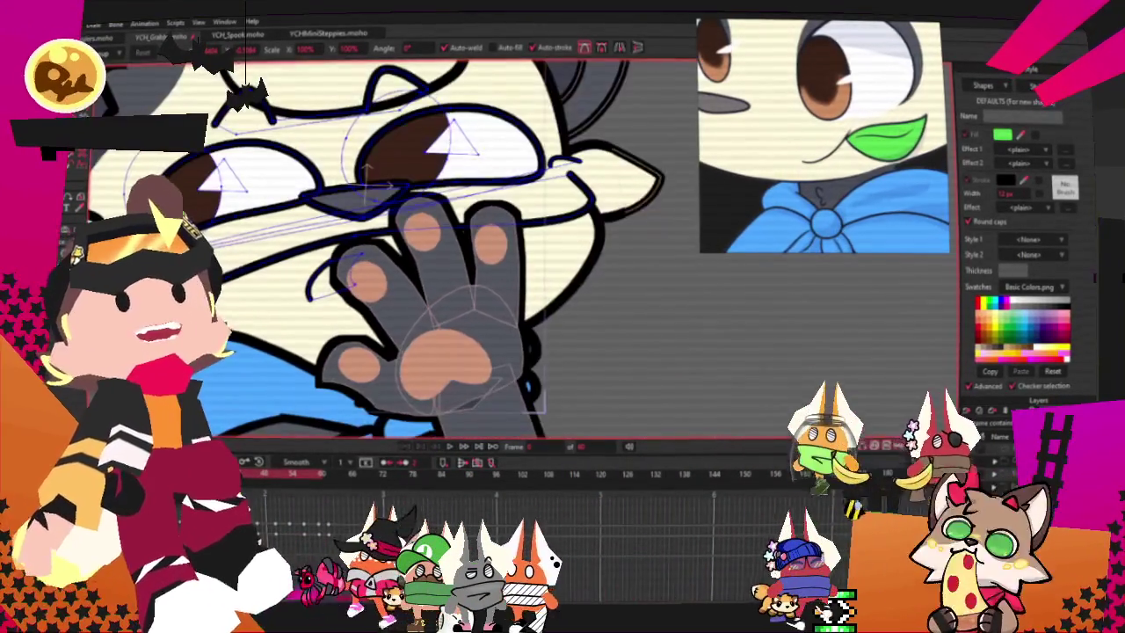
scroll(228, 281, down, 1)
scroll(228, 281, up, 1)
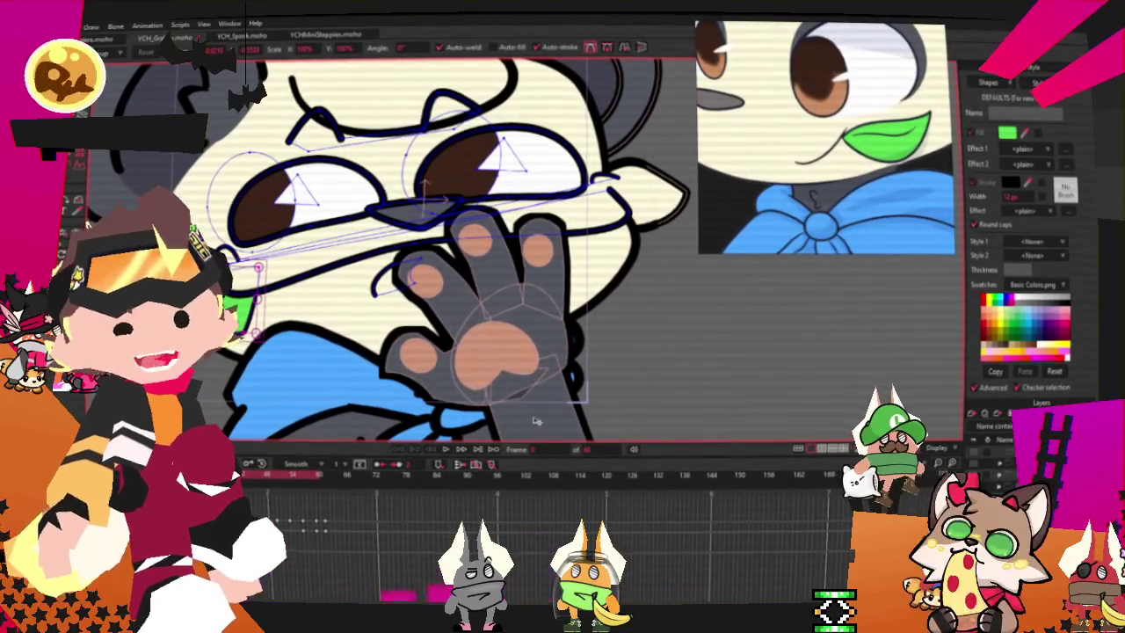
scroll(184, 331, up, 3)
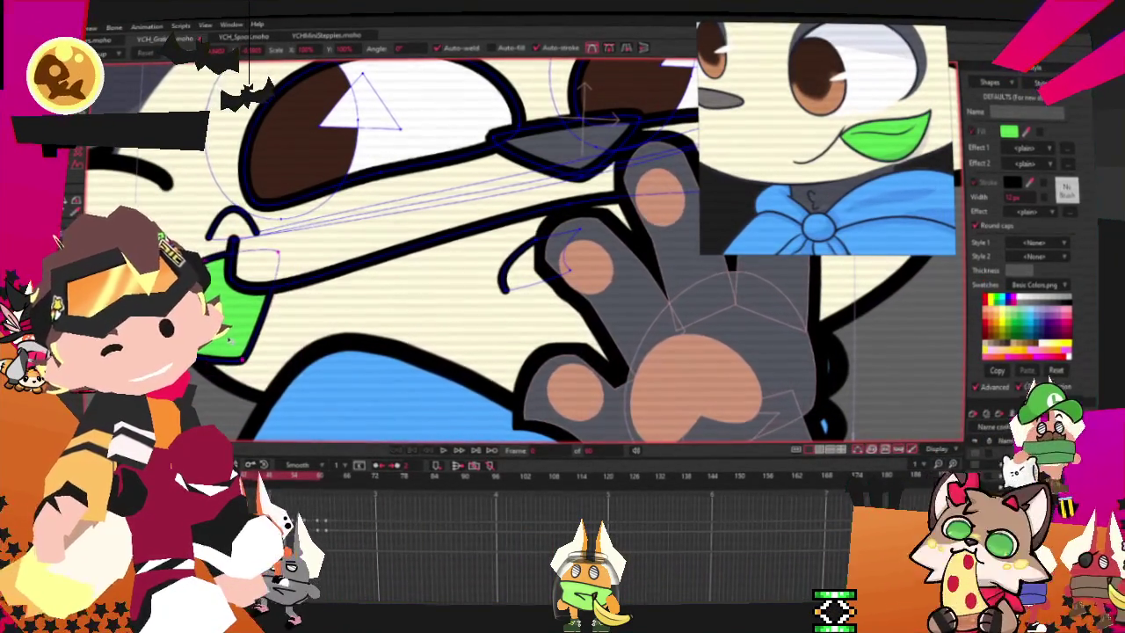
- Select all the leaf's points with Transform Points and scrub to a later frame
key(g)
scroll(148, 184, up, 2)
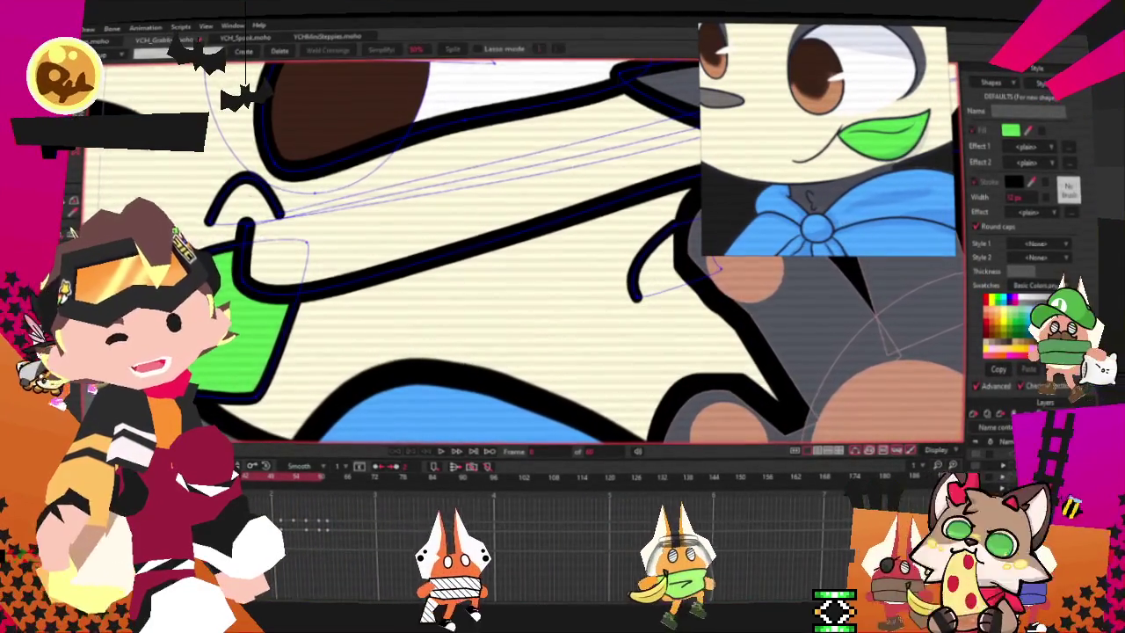
key(c)
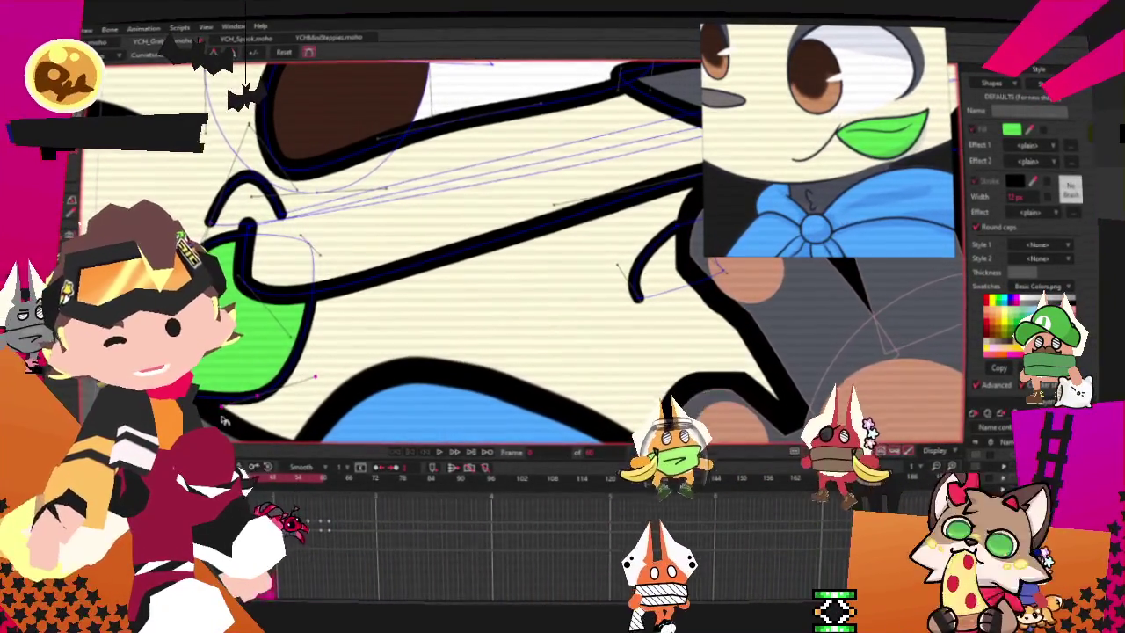
key(t)
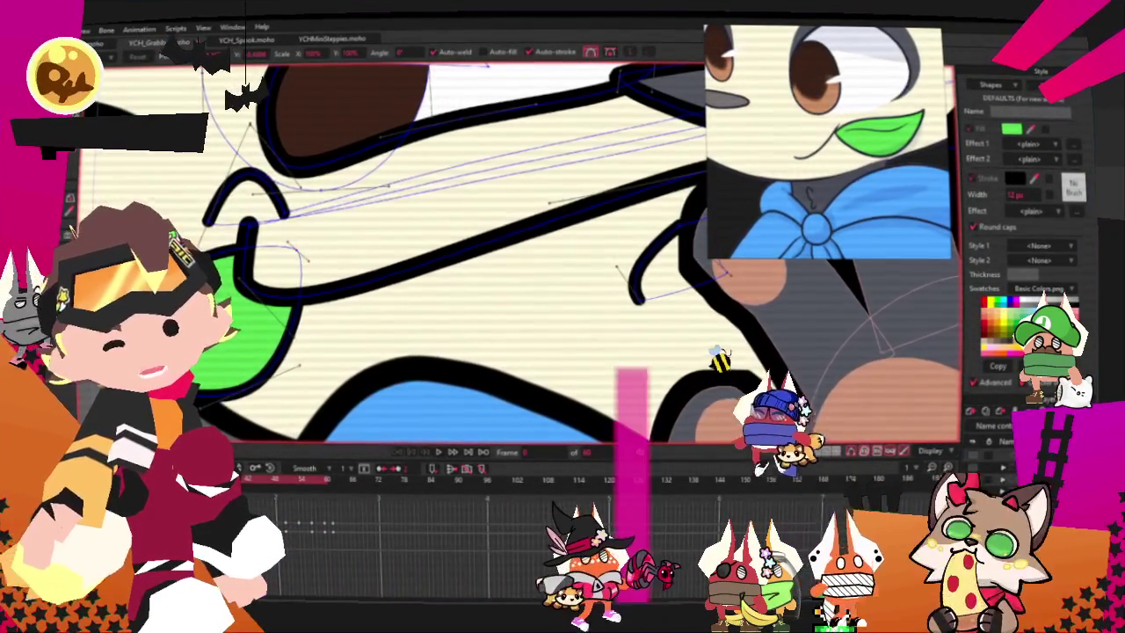
key(ctrl+a)
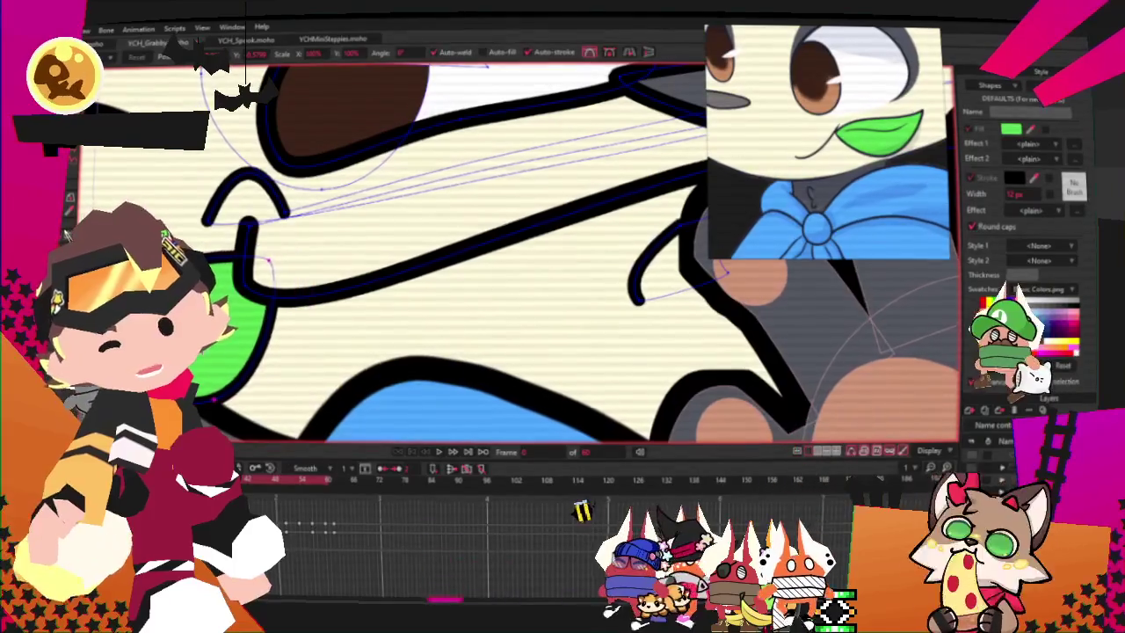
drag(335, 505, 370, 505)
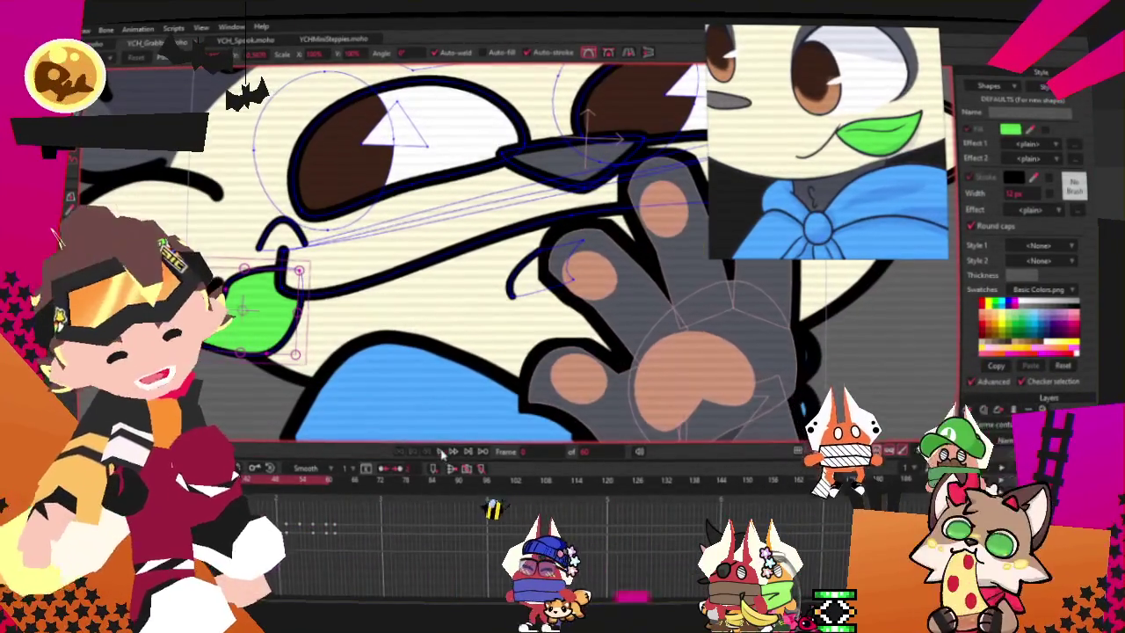
- Narrow the green leaf, shift it left and up, and replay to check it
click(441, 452)
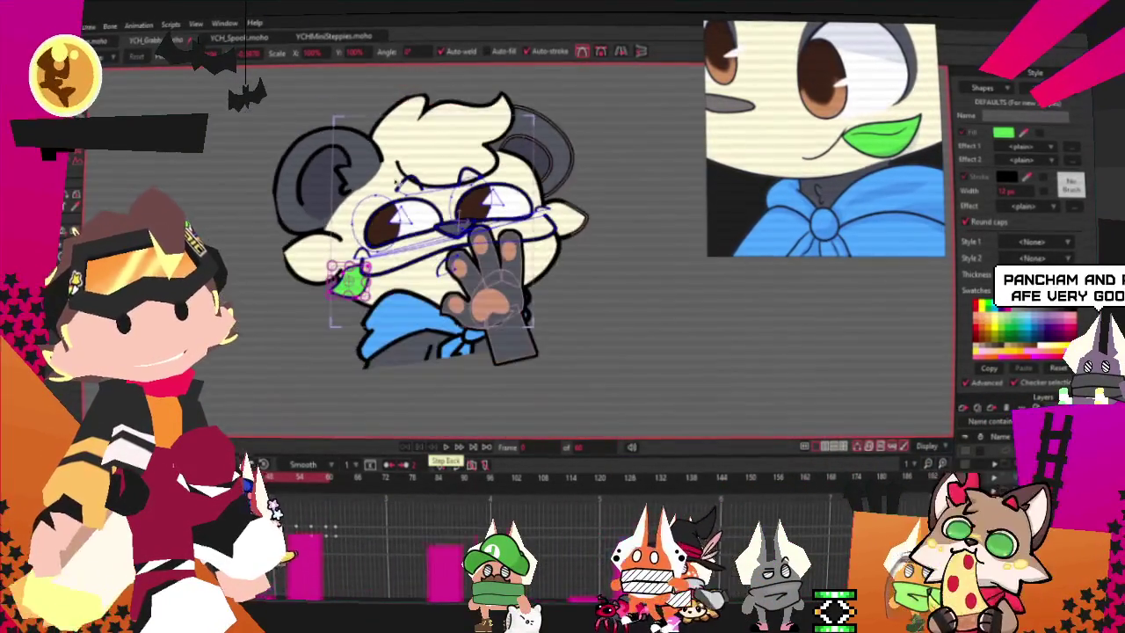
scroll(371, 274, up, 2)
scroll(343, 277, up, 2)
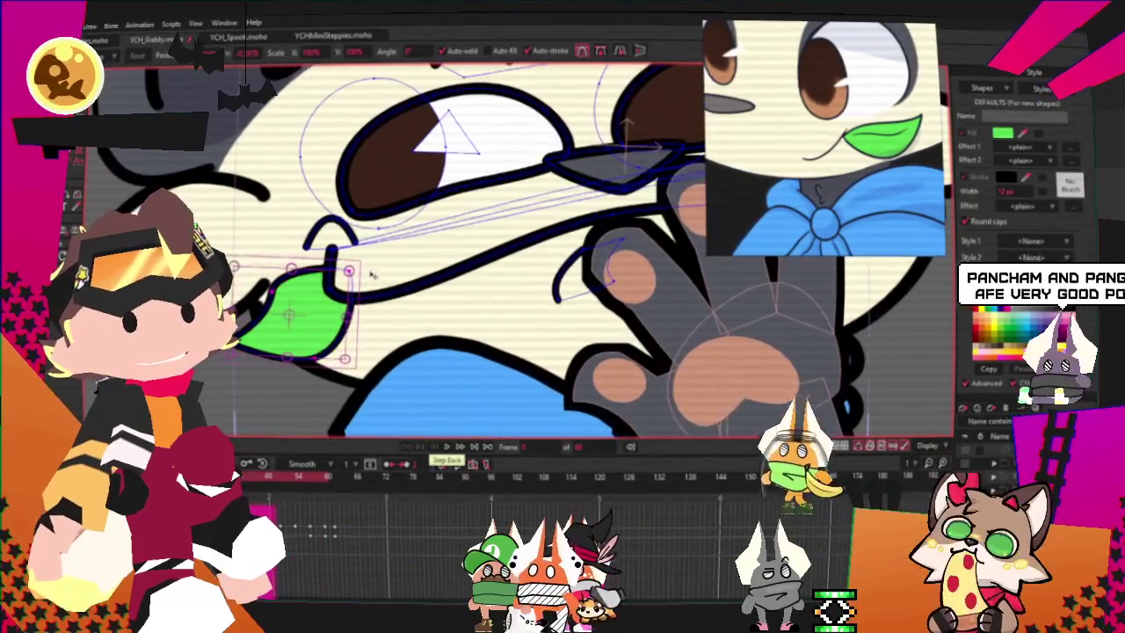
click(379, 368)
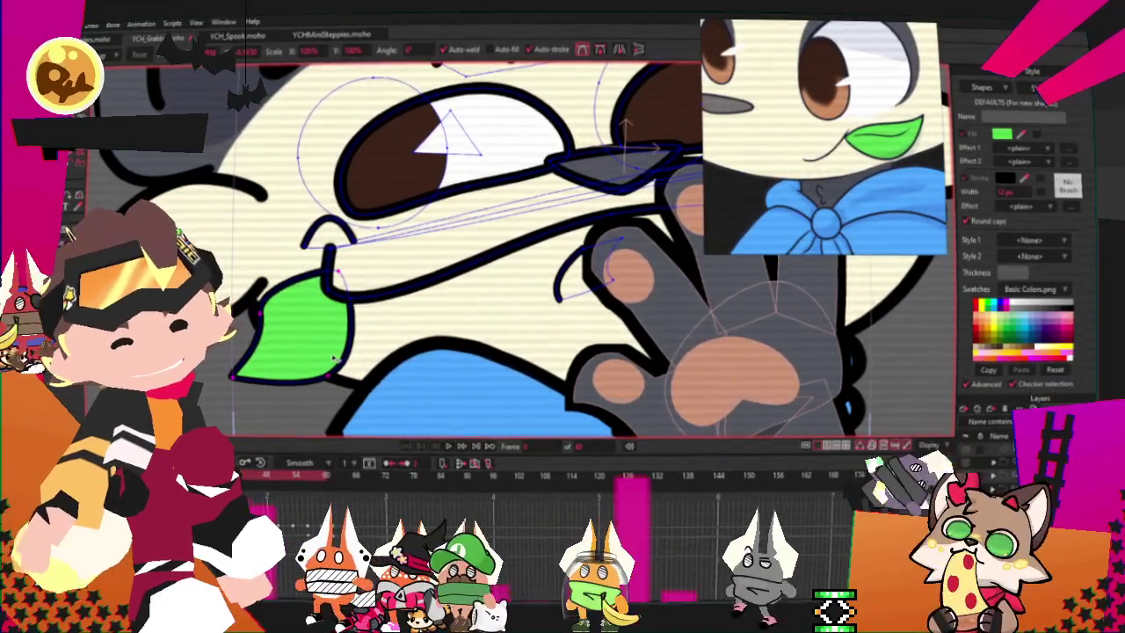
click(351, 352)
click(359, 355)
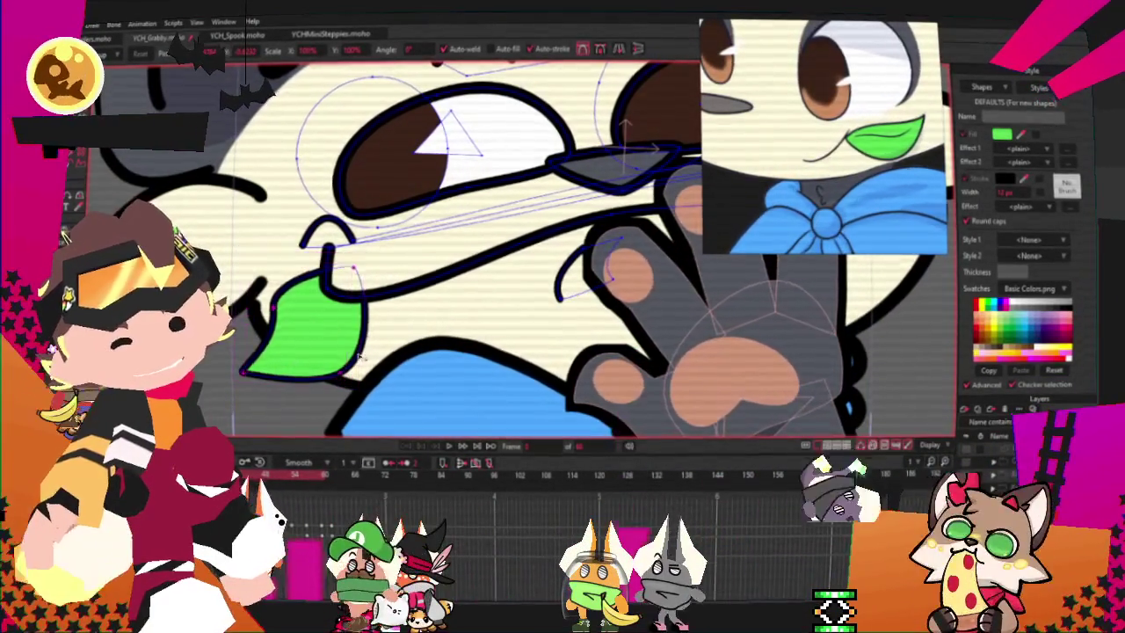
drag(338, 366, 305, 345)
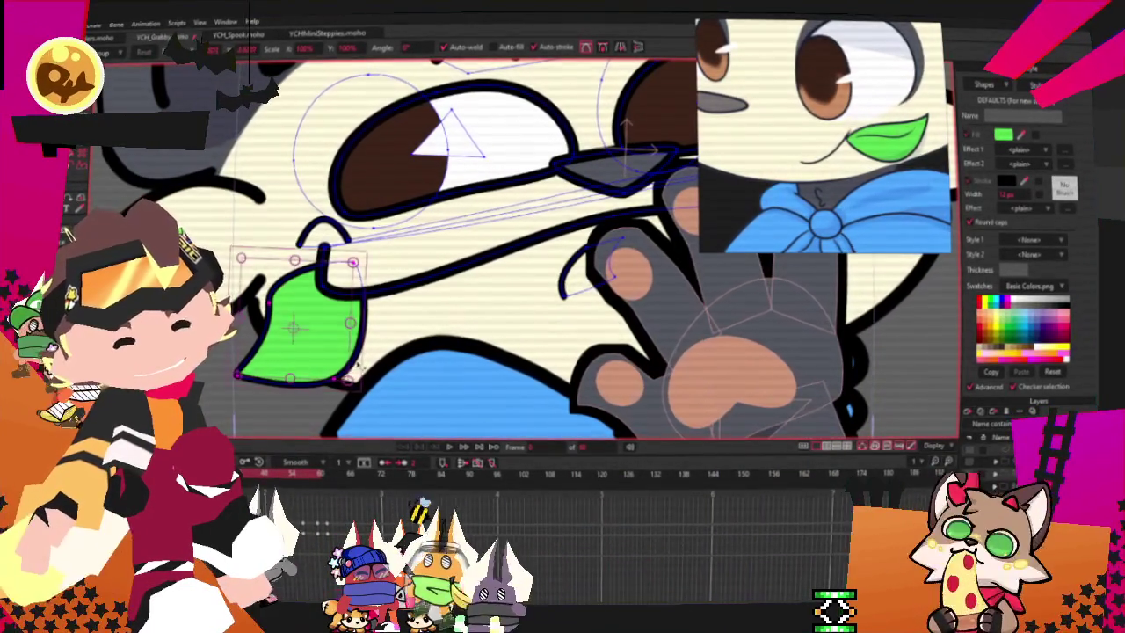
scroll(358, 264, down, 3)
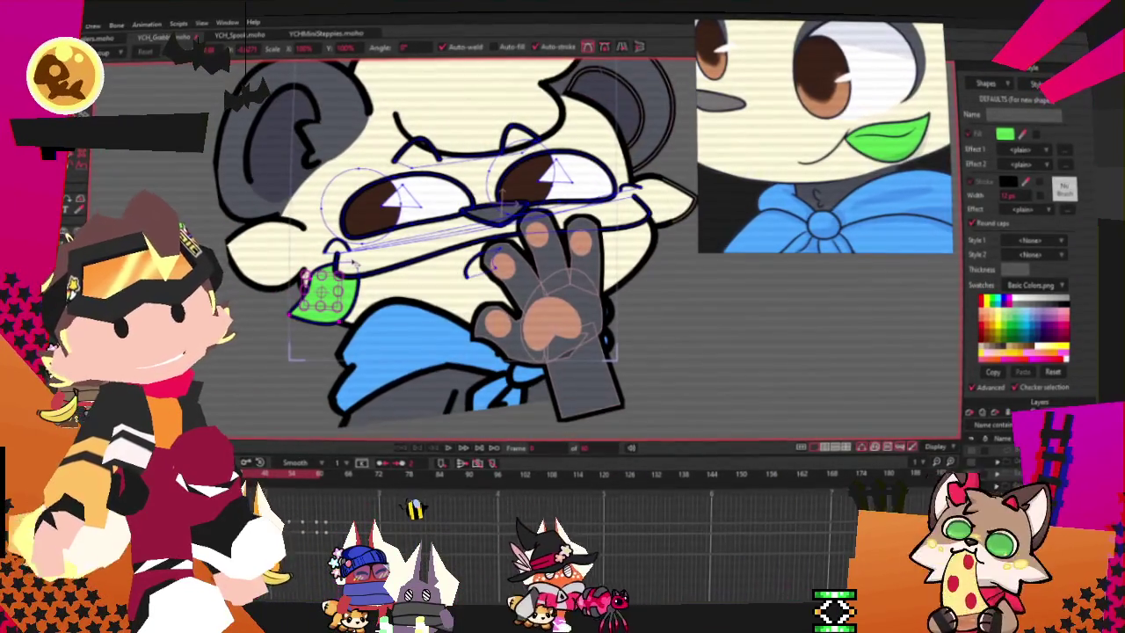
click(448, 449)
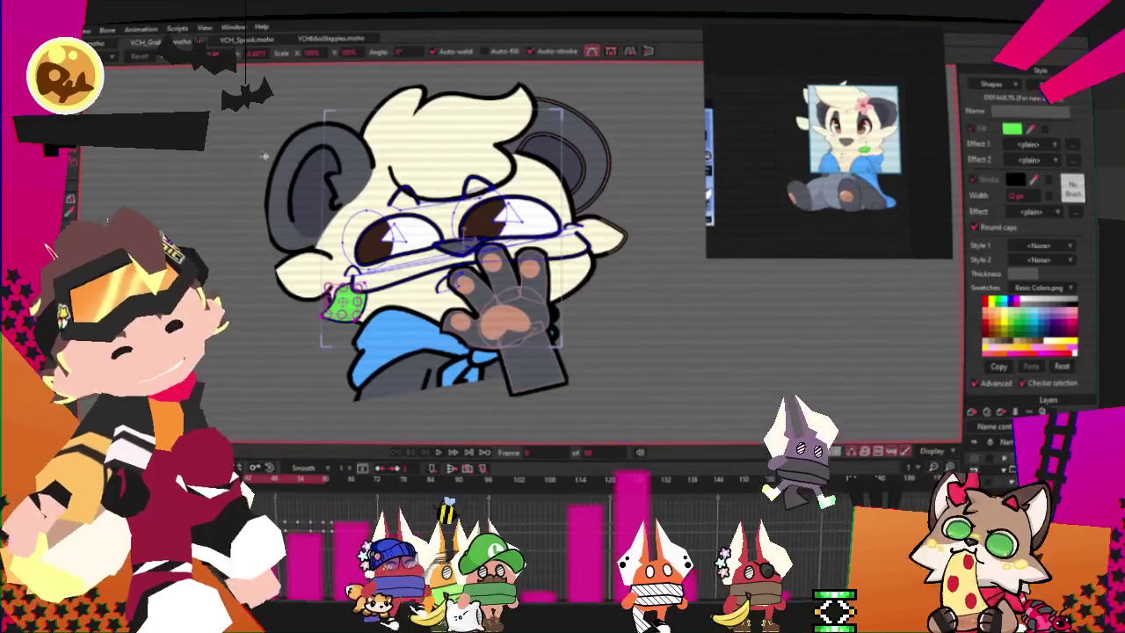
- Render a test frame with File > Preview and close the render window
click(71, 29)
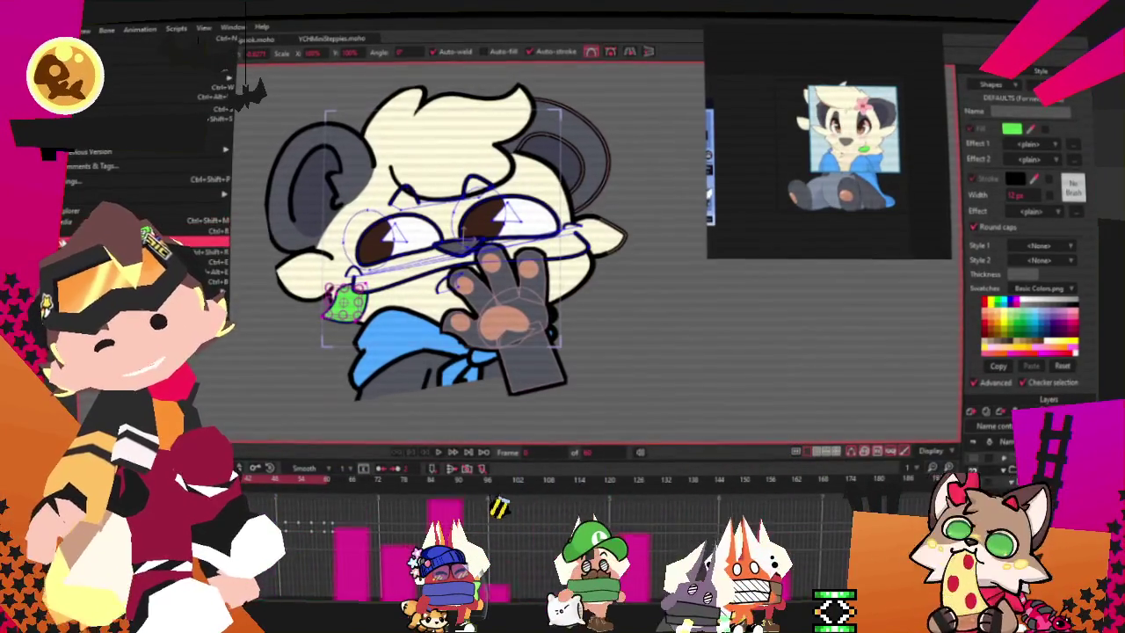
click(202, 230)
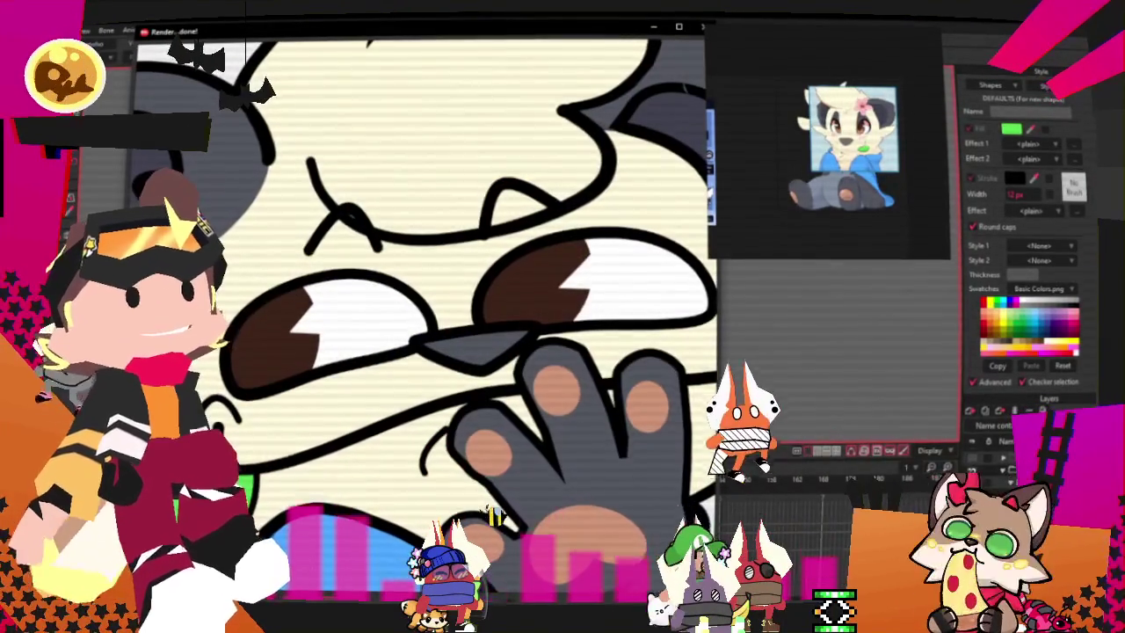
click(703, 27)
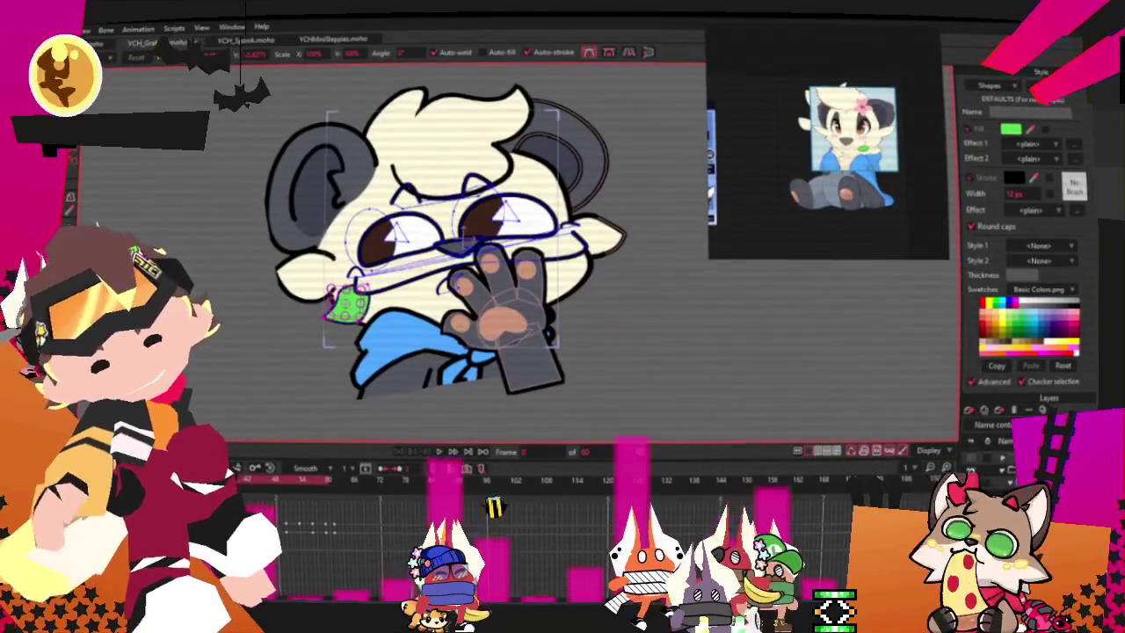
- Deselect the green leaf's points and bring up the File menu again
key(q)
scroll(364, 384, up, 3)
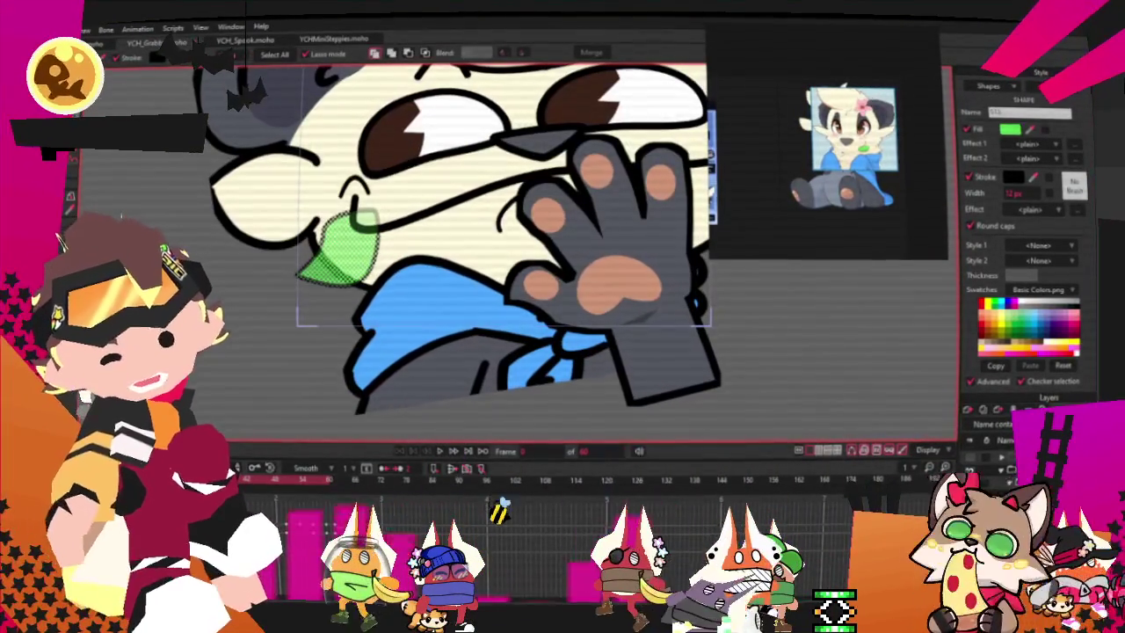
key(Escape)
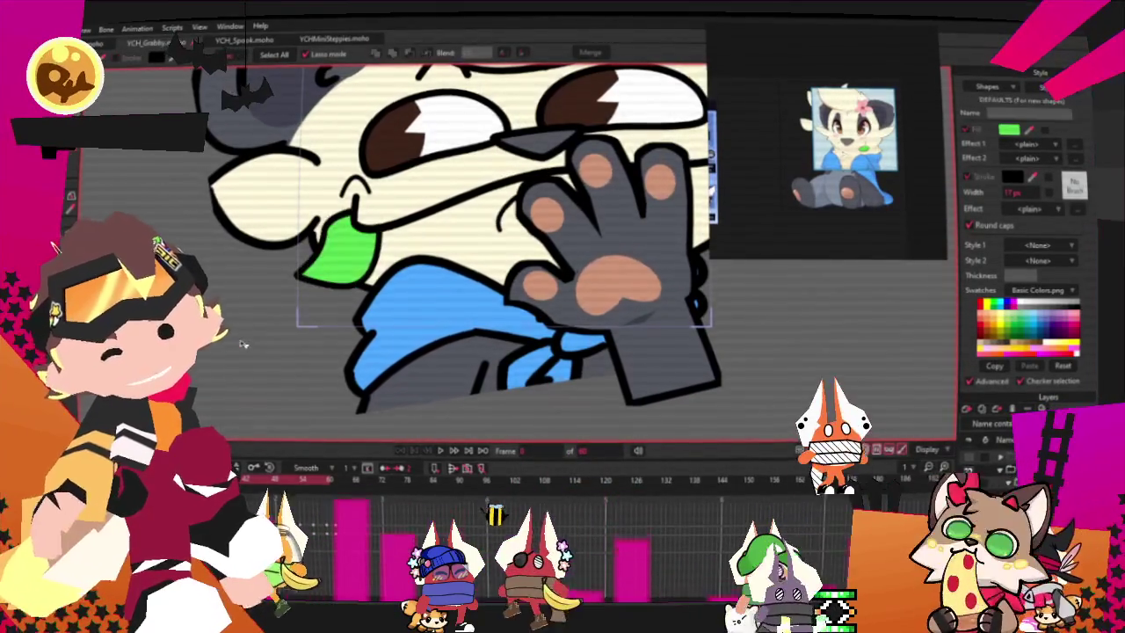
scroll(220, 316, down, 3)
key(alt+f)
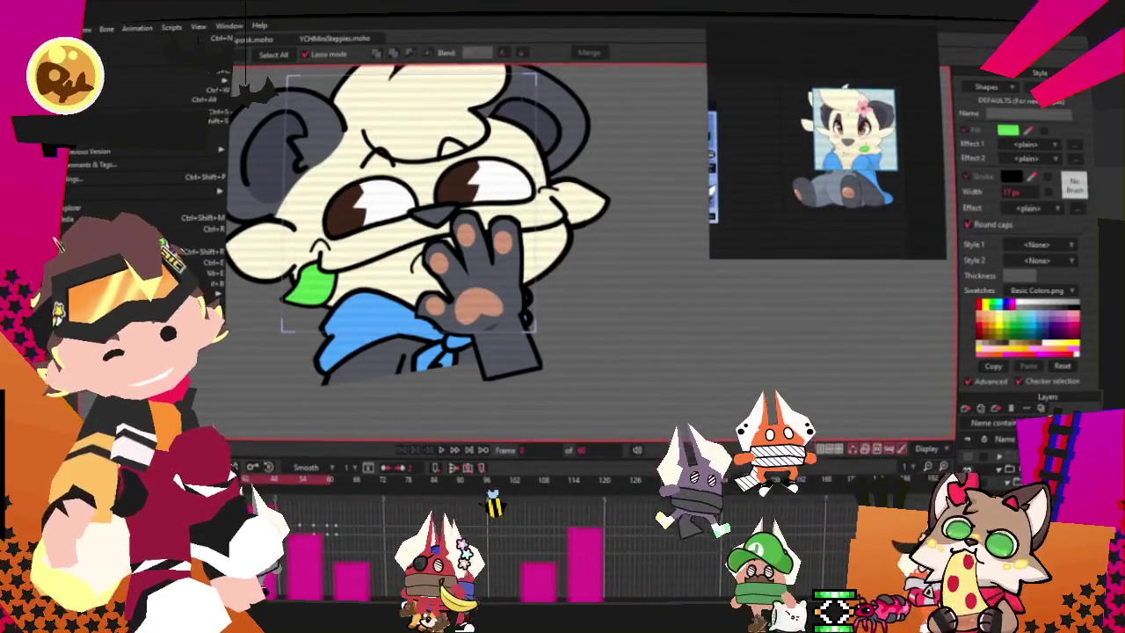
- Switch from Moho to the PlottingCharacters folder of character portraits
key(Escape)
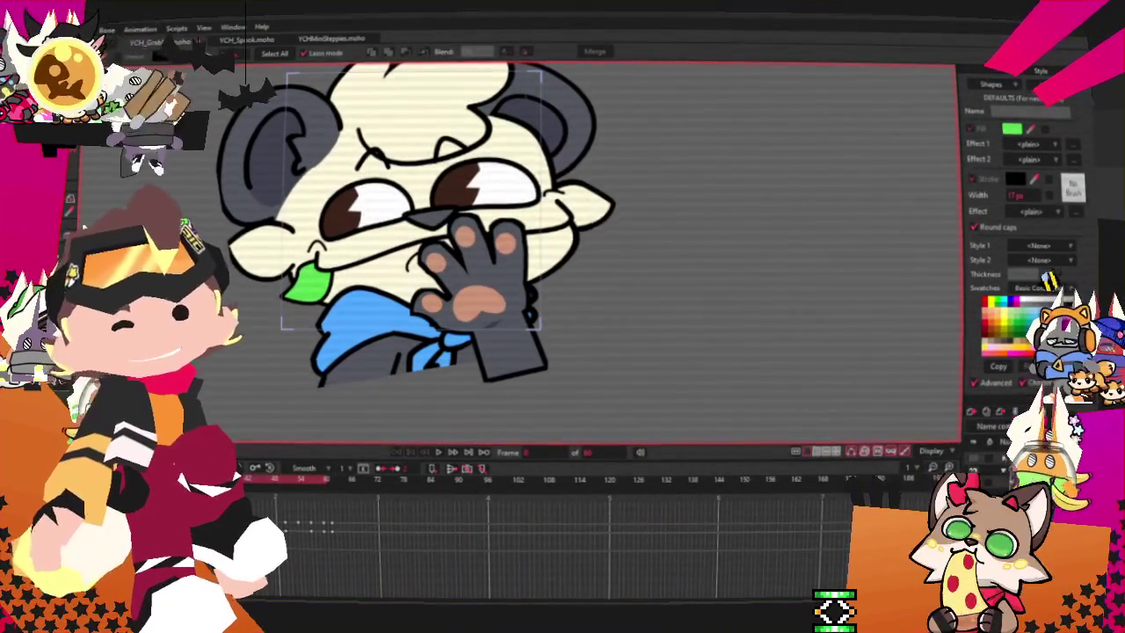
click(71, 28)
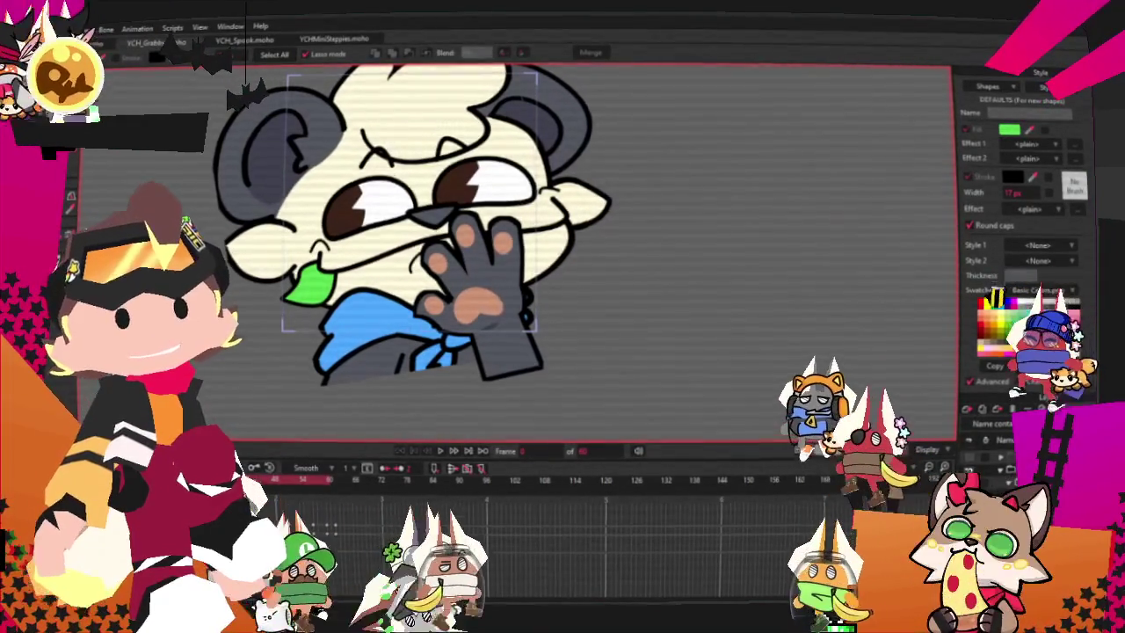
key(alt+Tab)
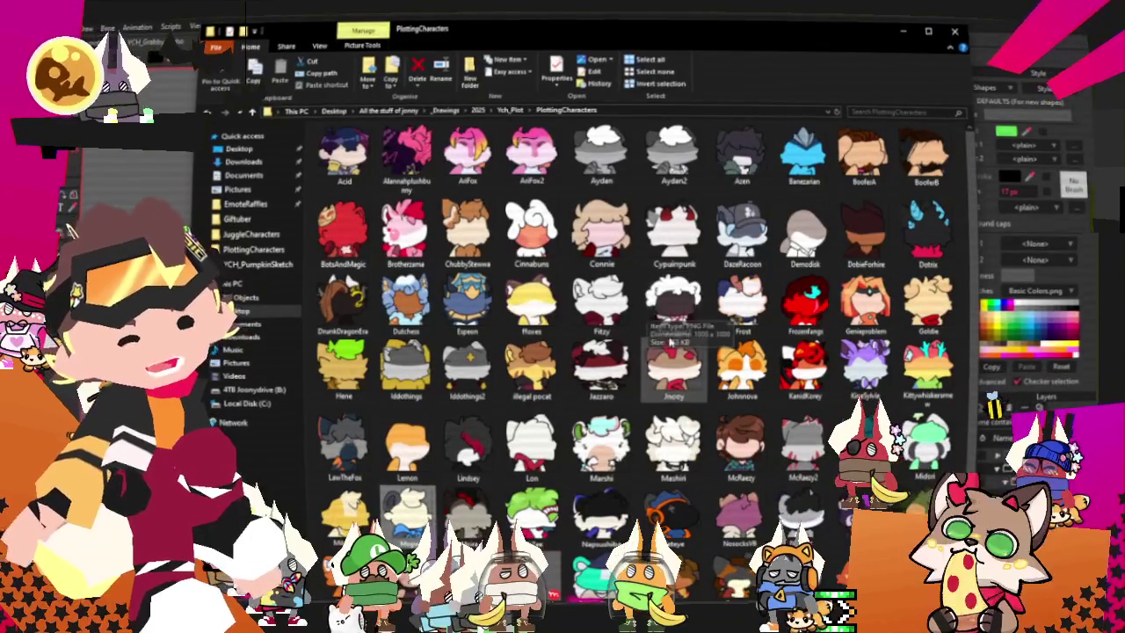
- Browse the portrait thumbnails, close the folder, and return to Clip Studio Paint
scroll(672, 356, down, 3)
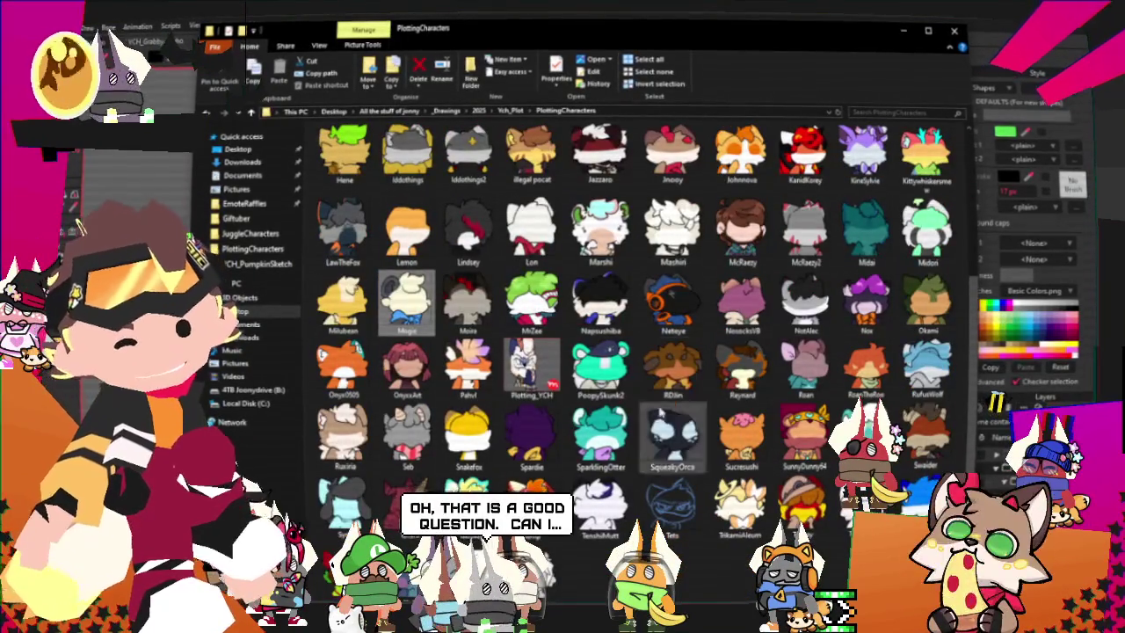
scroll(739, 365, up, 3)
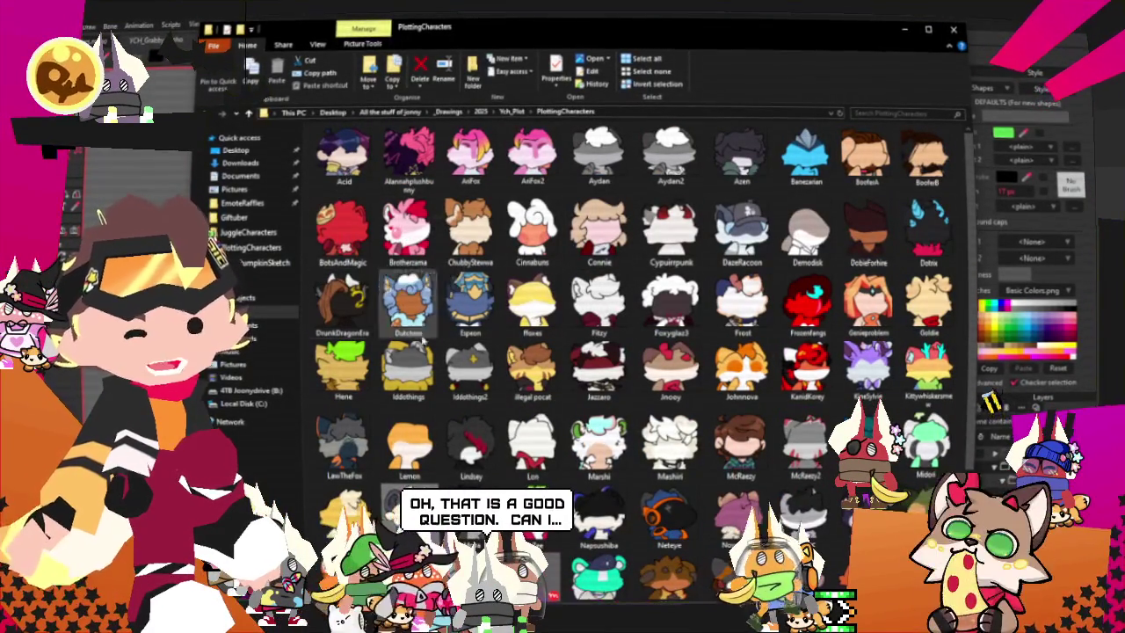
click(953, 29)
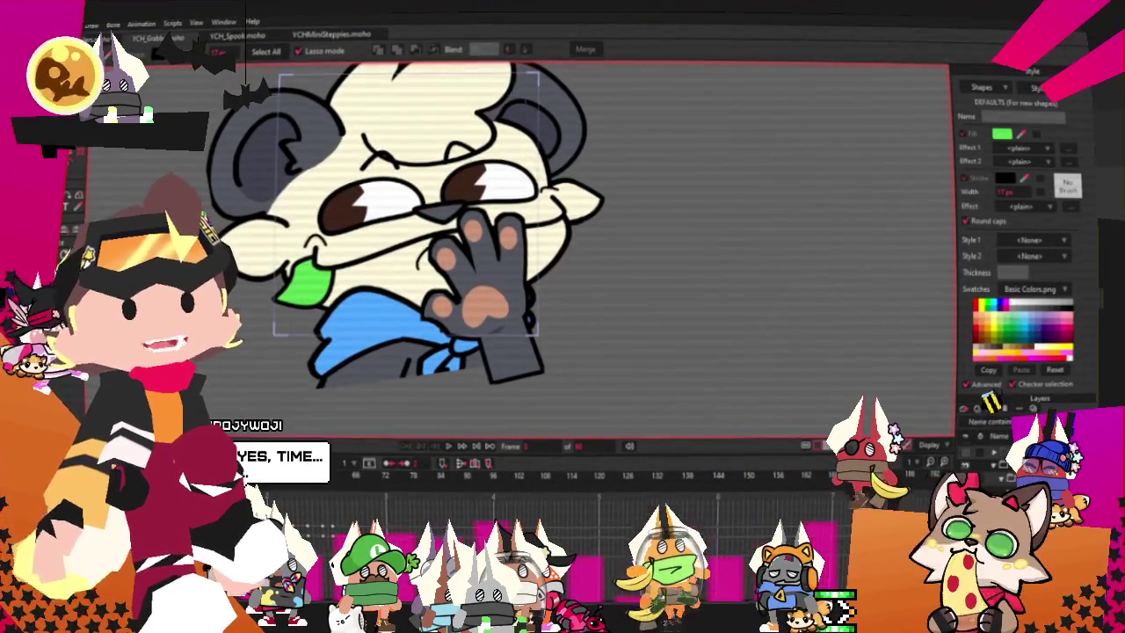
key(alt+Tab)
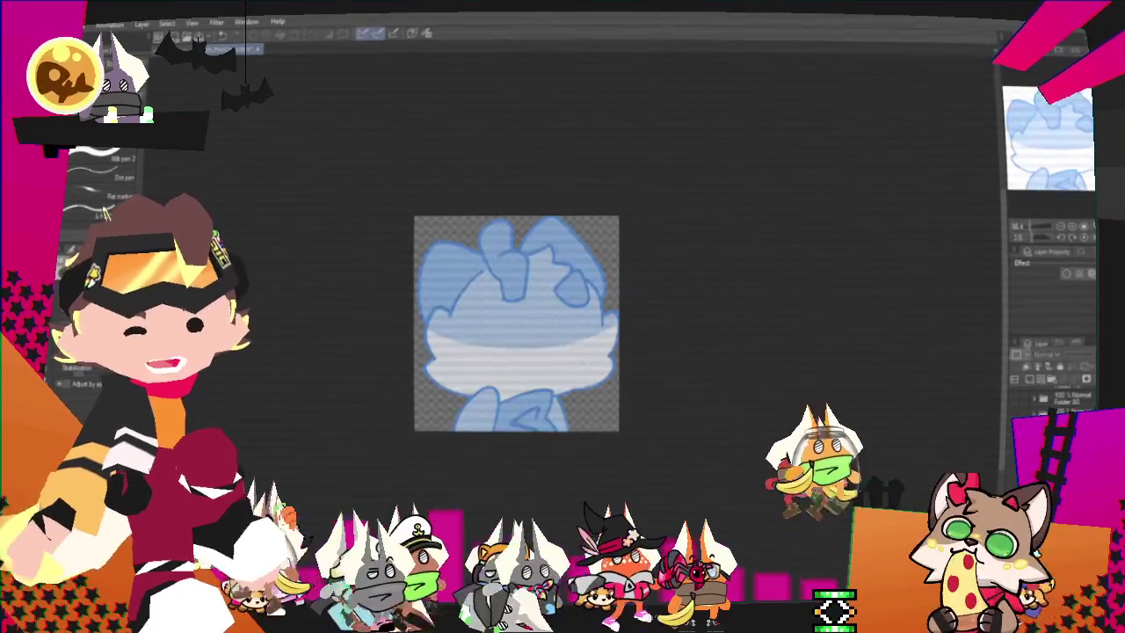
- Bring the Snipping Tool capture of the held chat message into view
click(1034, 387)
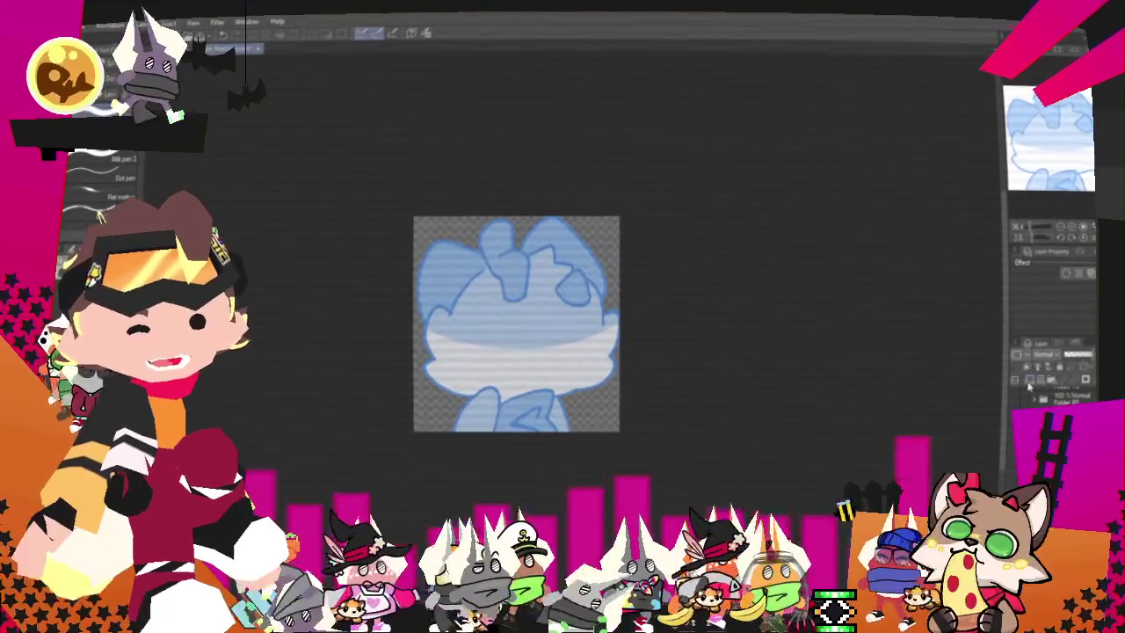
scroll(599, 297, up, 2)
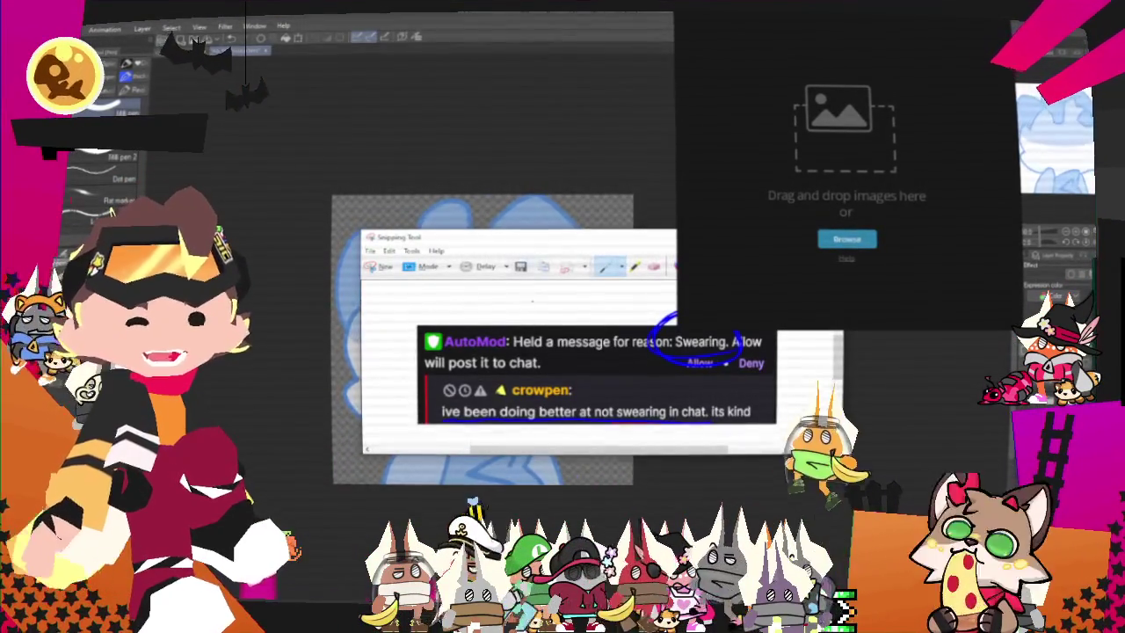
- Take a new snip of the Discord forum search and move its window up and right
click(388, 267)
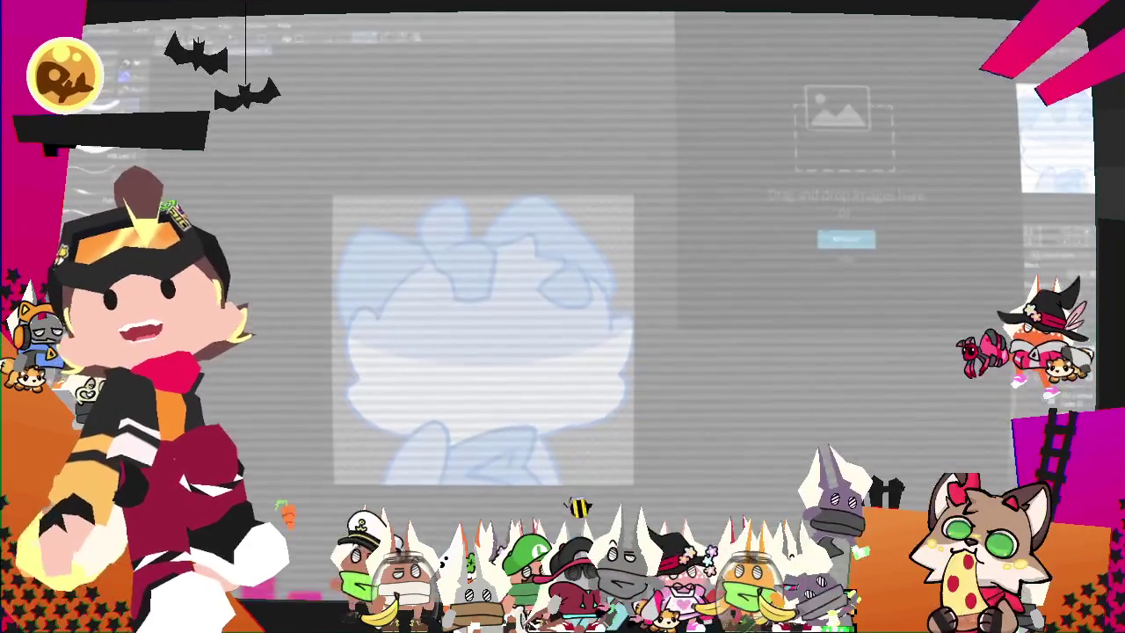
key(Escape)
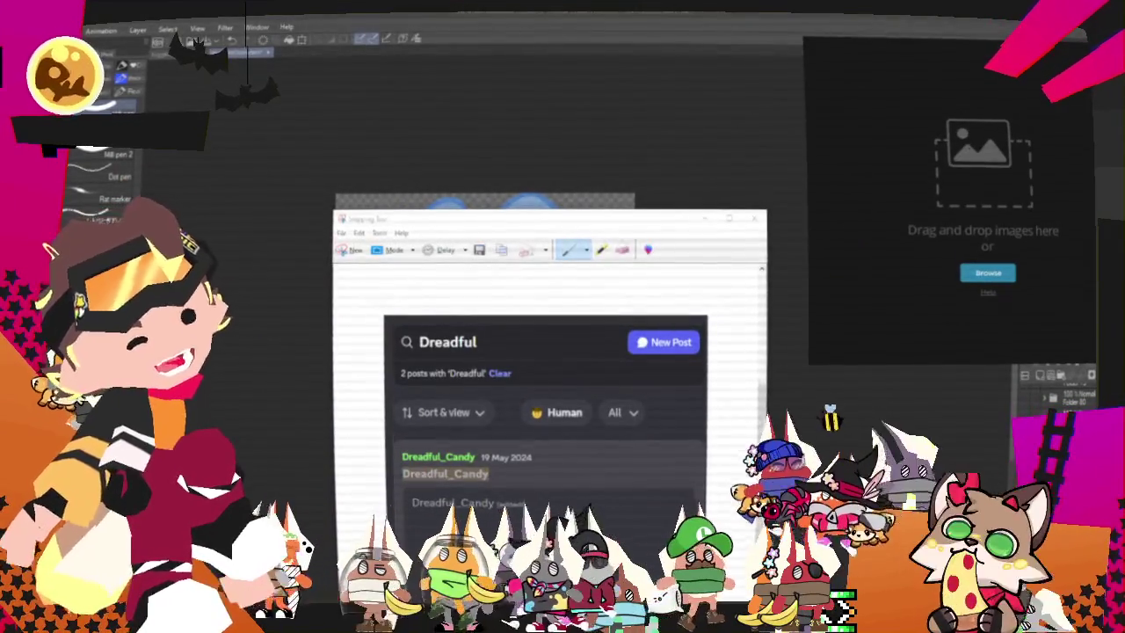
mouse_move(619, 231)
mouse_down()
mouse_move(691, 113)
mouse_move(683, 79)
mouse_up()
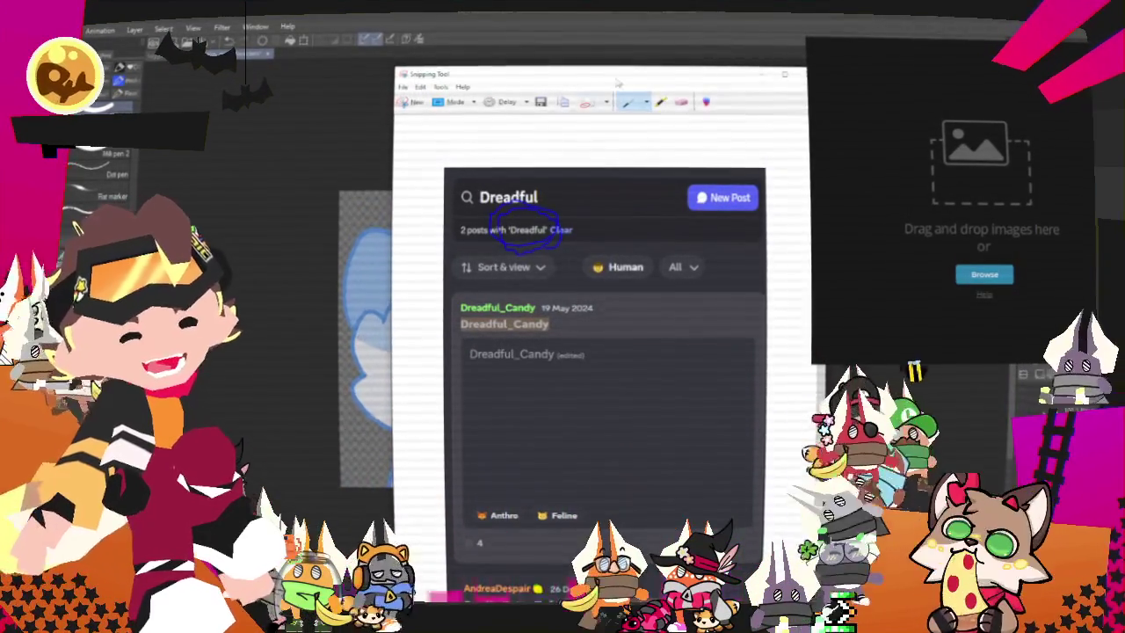
drag(618, 77, 624, 49)
scroll(606, 352, down, 3)
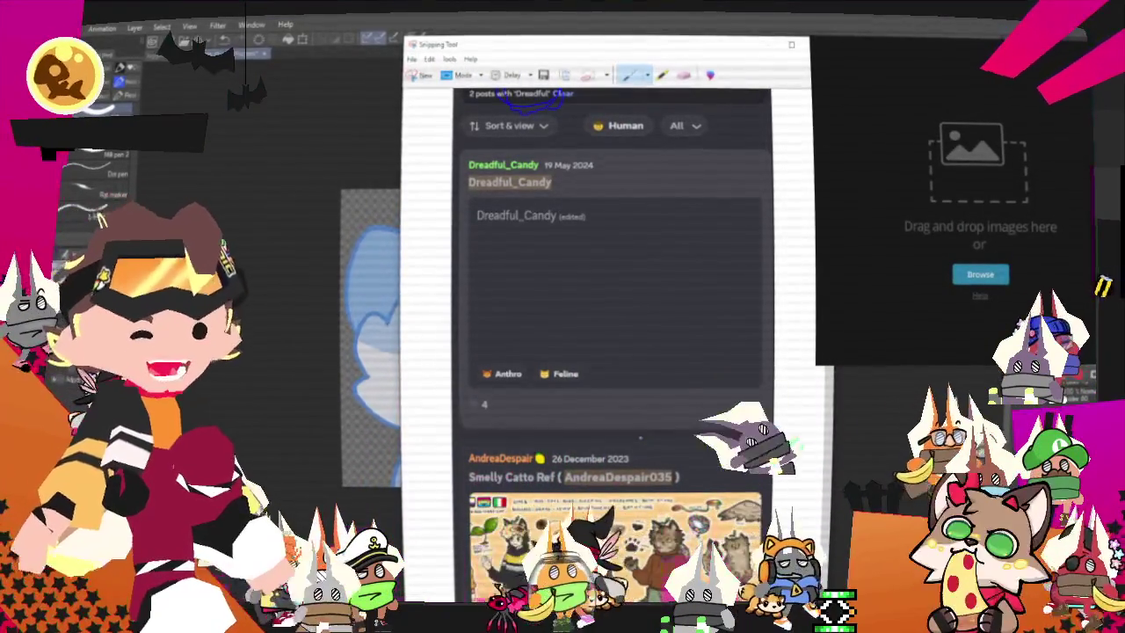
- Circle the reference post's name and draw an arrow in blue, then close without saving
mouse_move(694, 455)
mouse_down()
mouse_move(545, 459)
mouse_move(545, 479)
mouse_up()
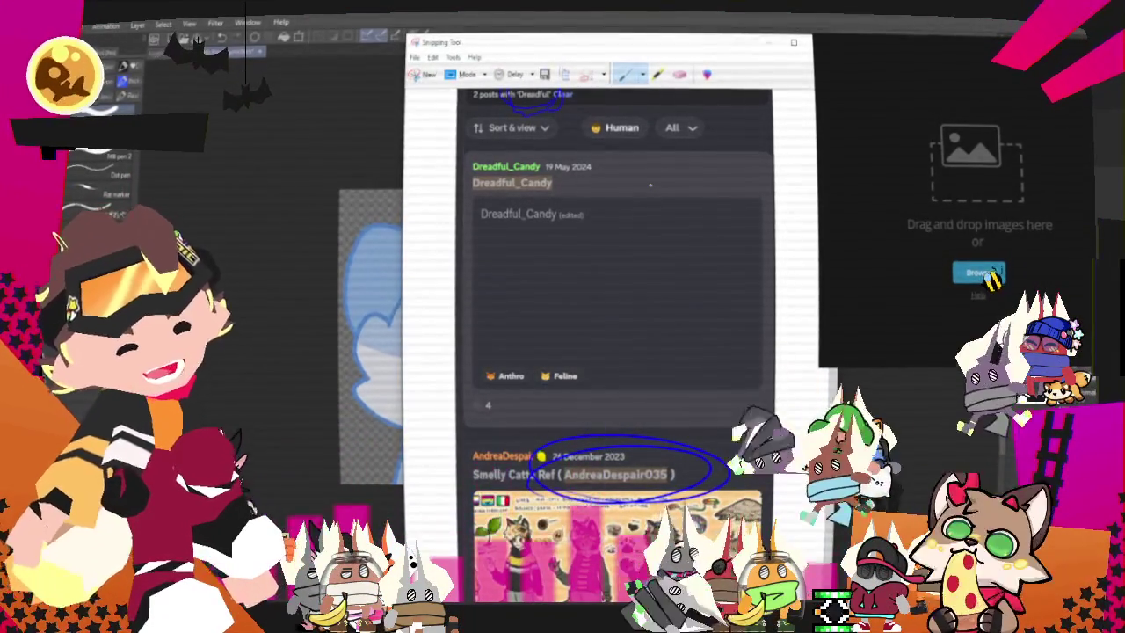
drag(688, 318, 668, 396)
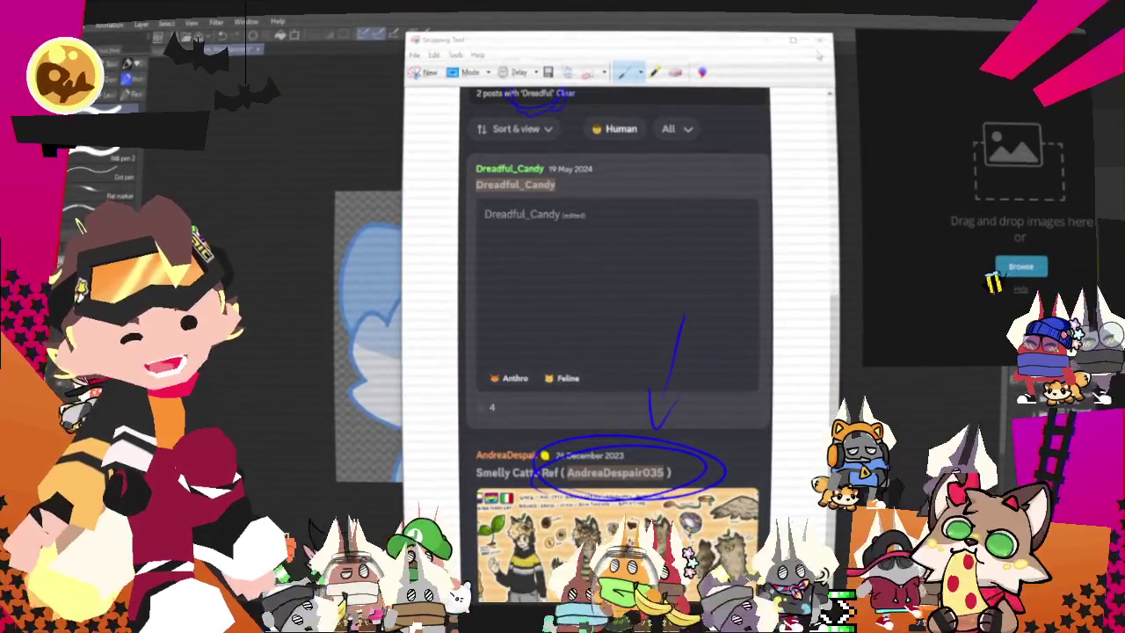
click(793, 40)
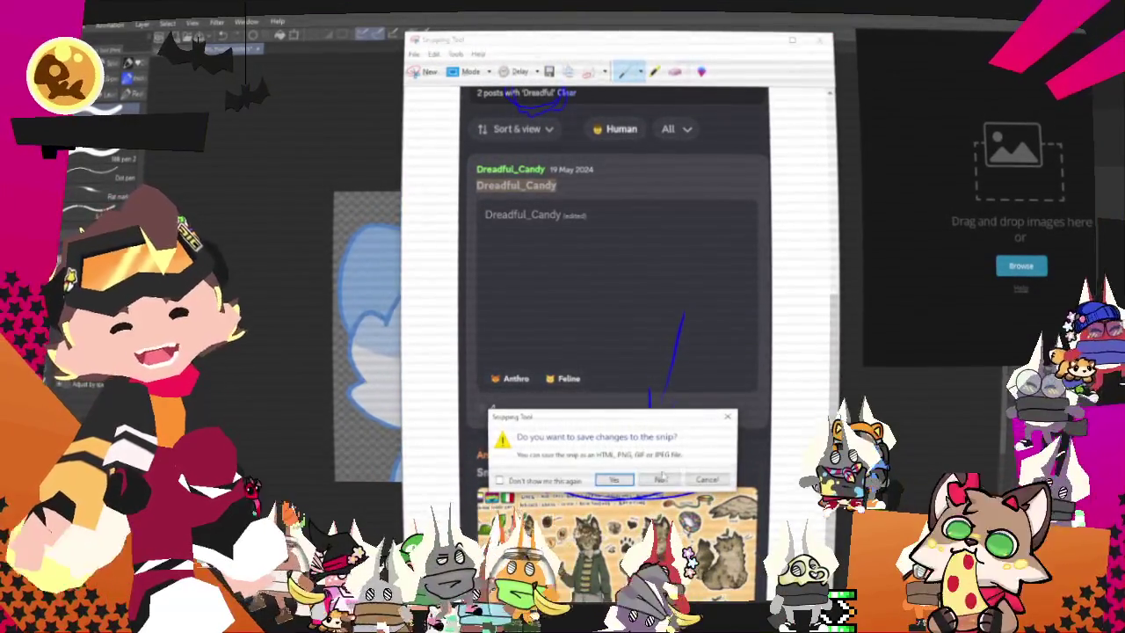
click(660, 479)
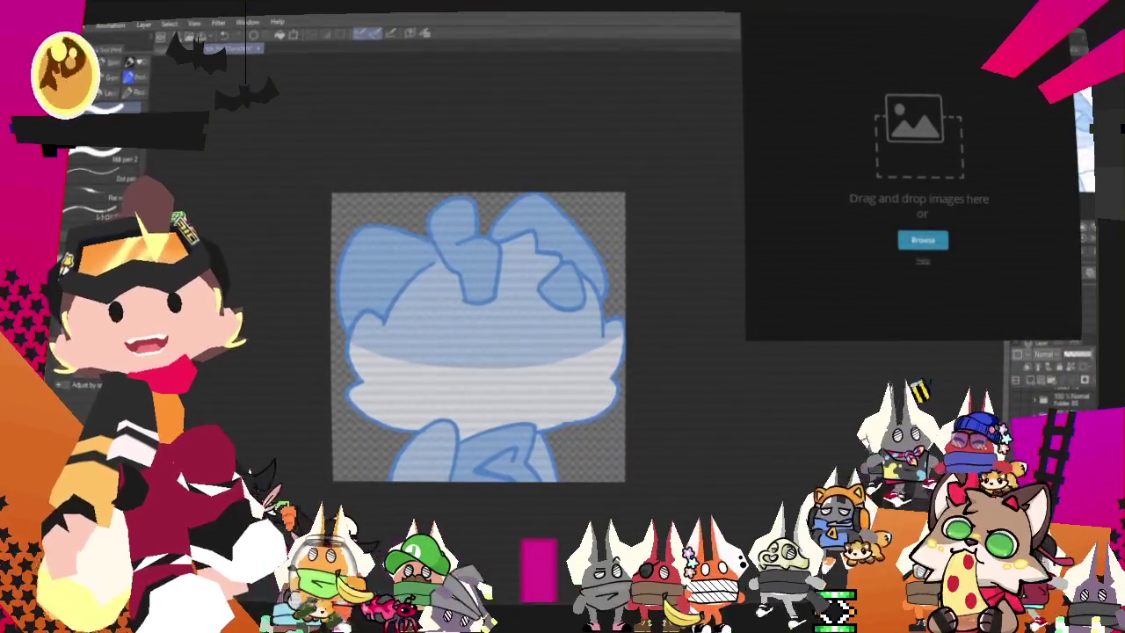
key(alt+Tab)
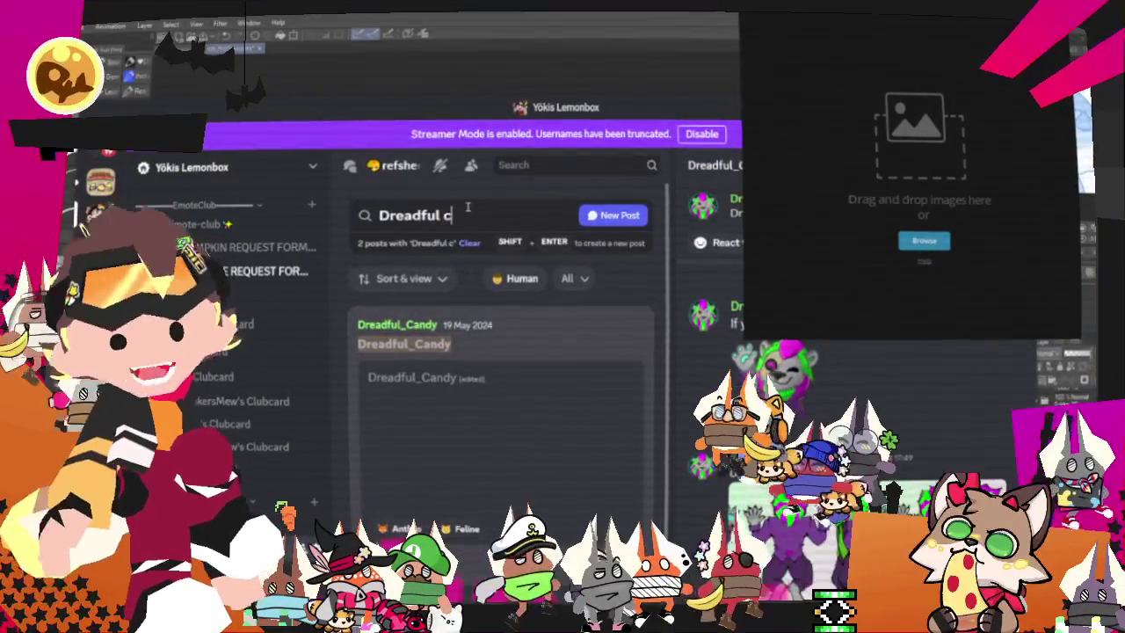
drag(488, 116, 410, 63)
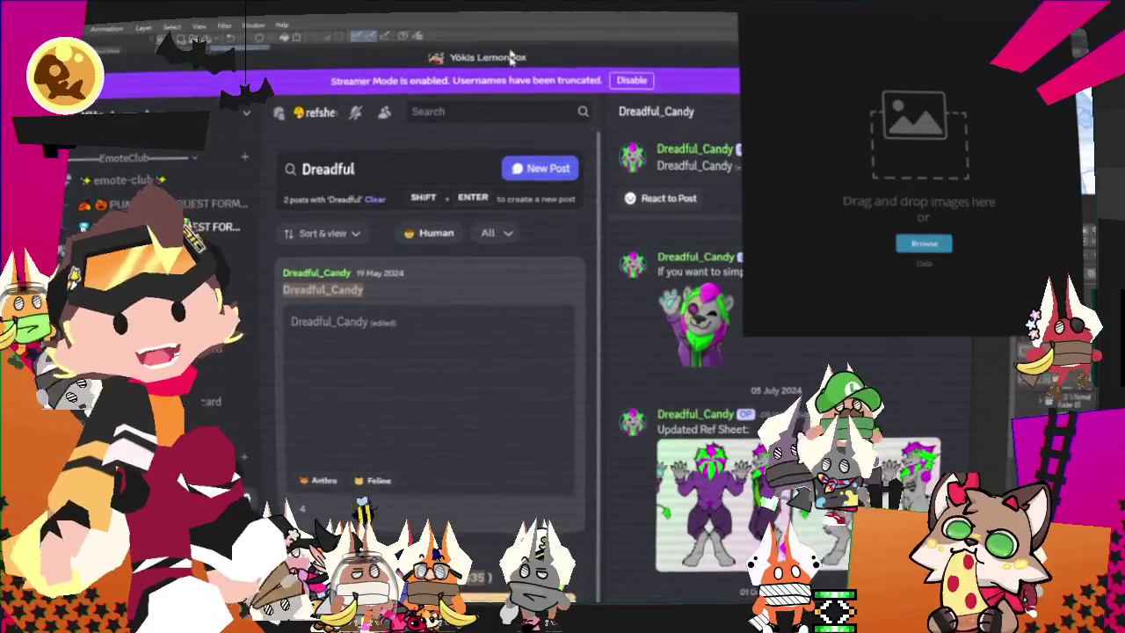
key(alt+Tab)
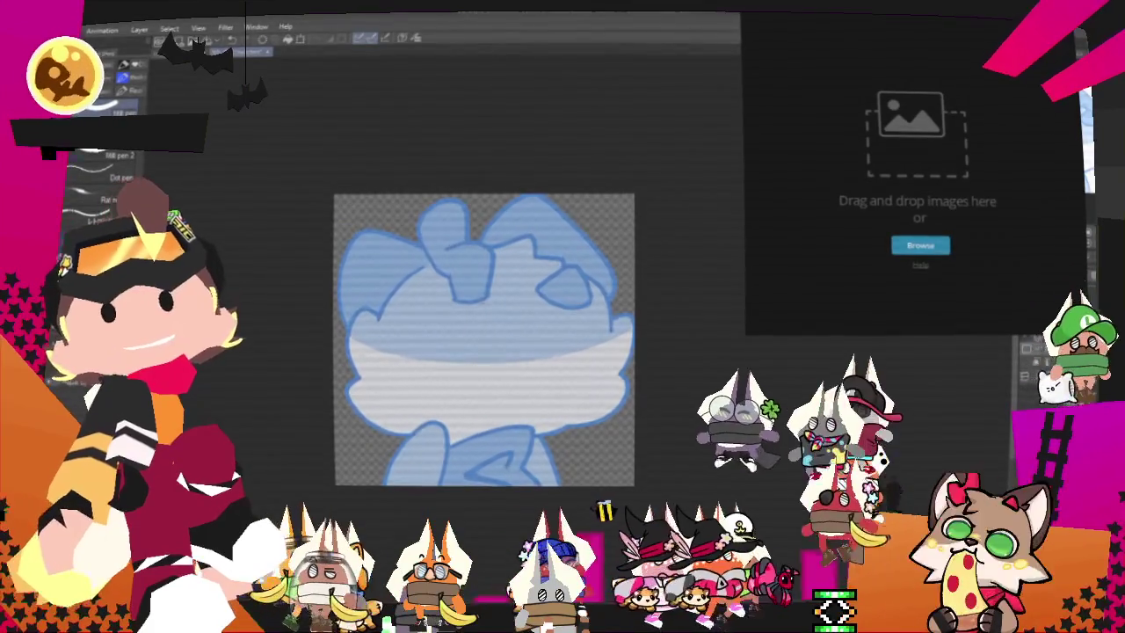
- Load the purple-suited lion reference beside the canvas, zoom in, and pick the pencil
drag(844, 161, 917, 165)
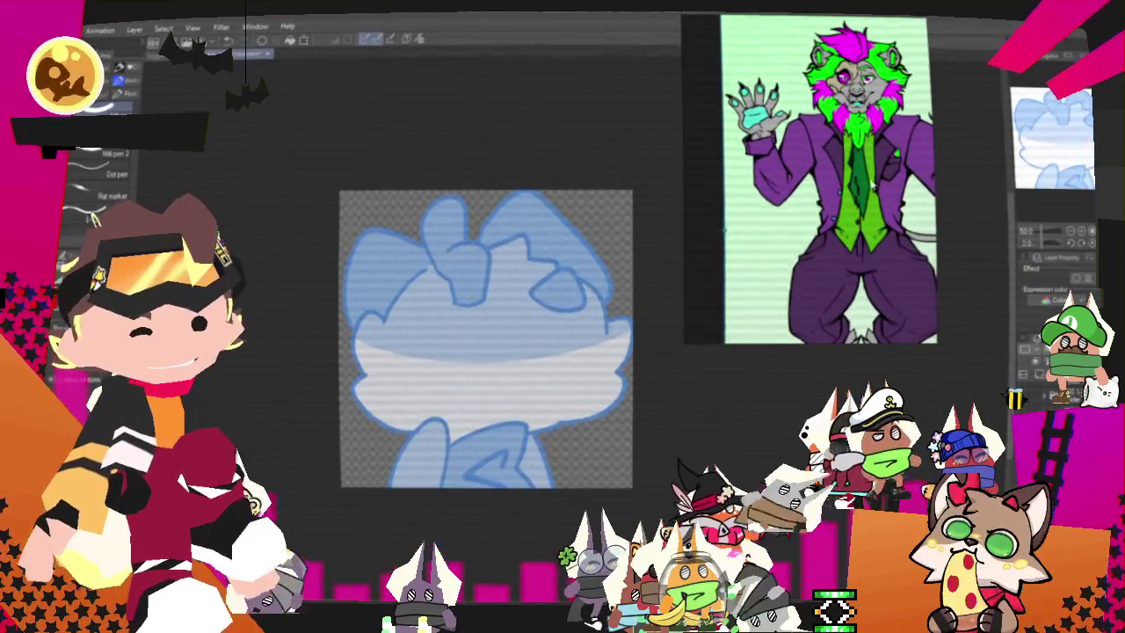
scroll(470, 324, up, 1)
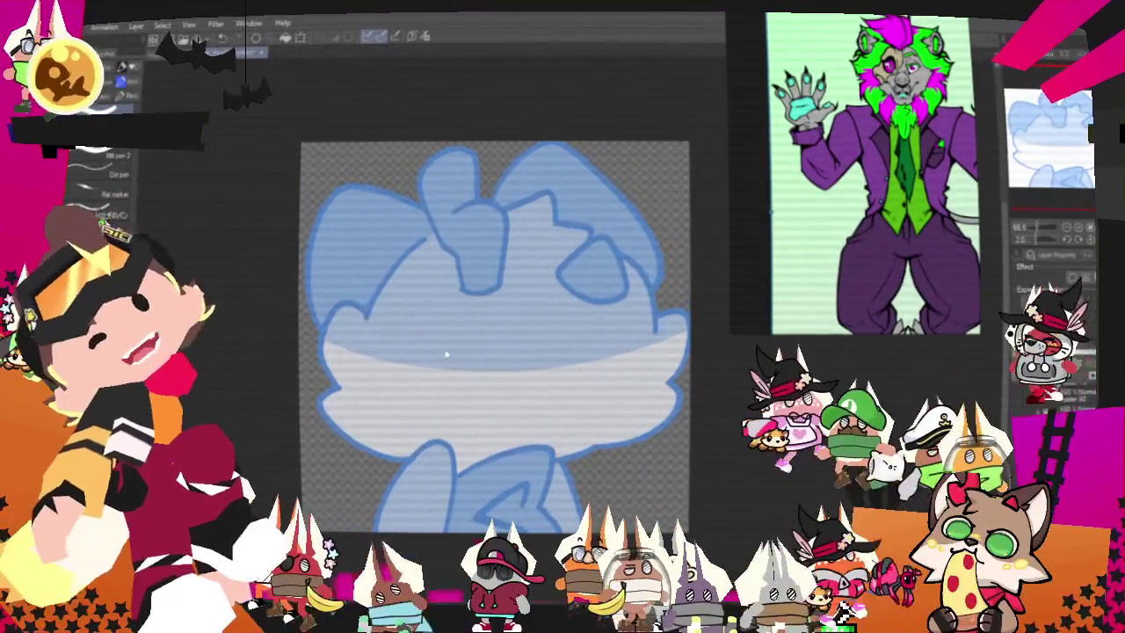
key(p)
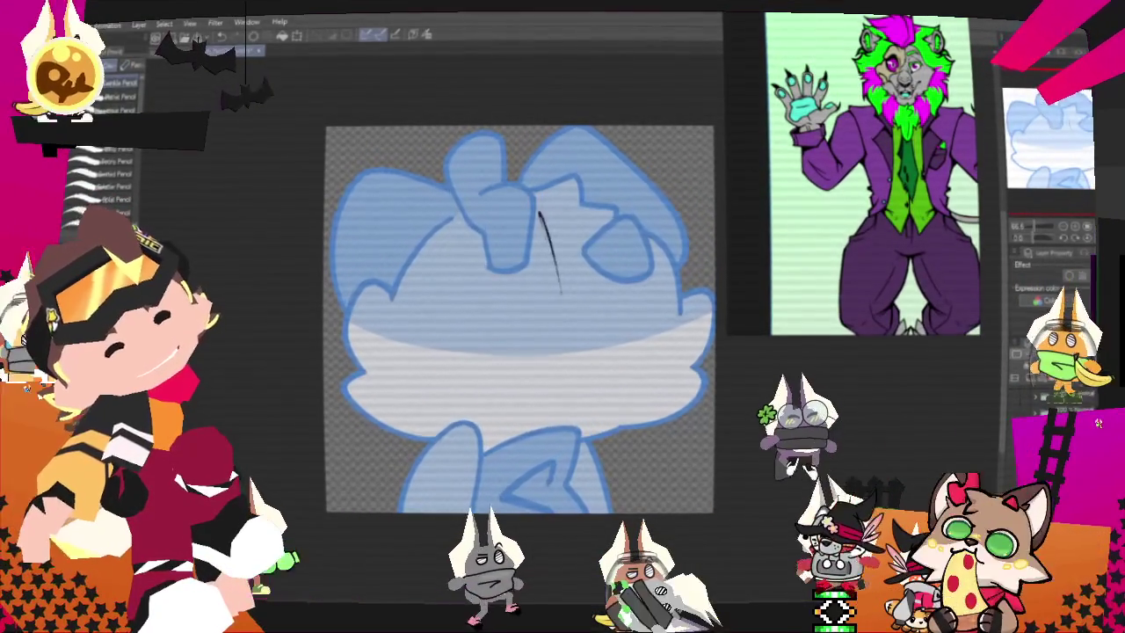
- Sketch the first pencil lines across the head, undoing one lower-face stroke
mouse_move(546, 211)
mouse_down()
mouse_move(568, 297)
mouse_move(516, 369)
mouse_move(418, 417)
mouse_up()
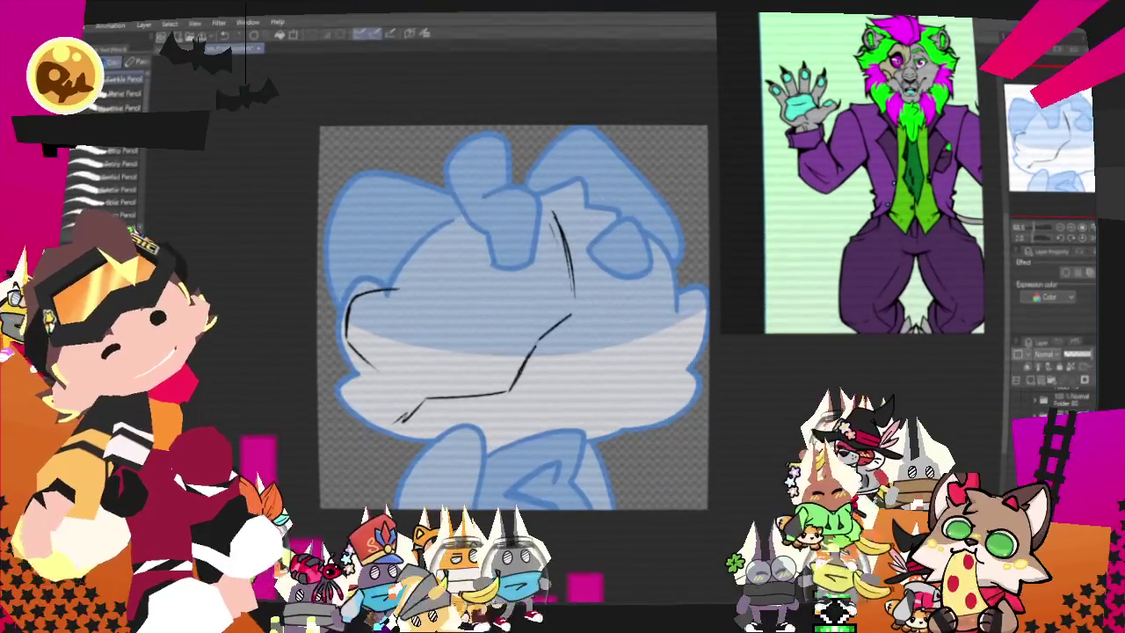
drag(378, 370, 414, 371)
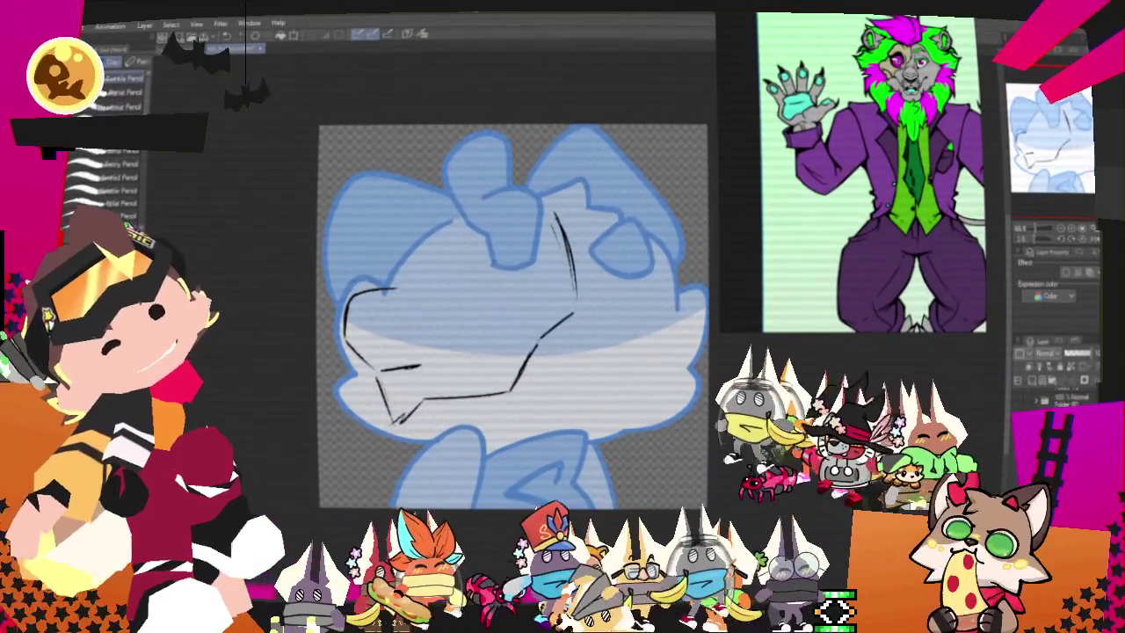
drag(380, 369, 425, 370)
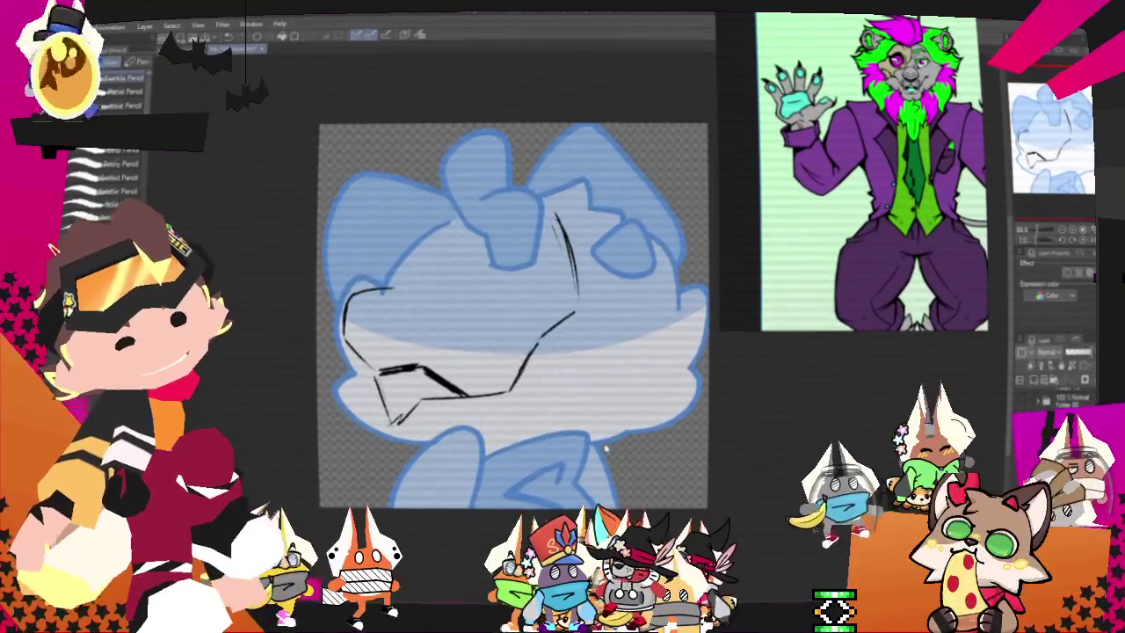
key(ctrl+z)
key(ctrl+z)
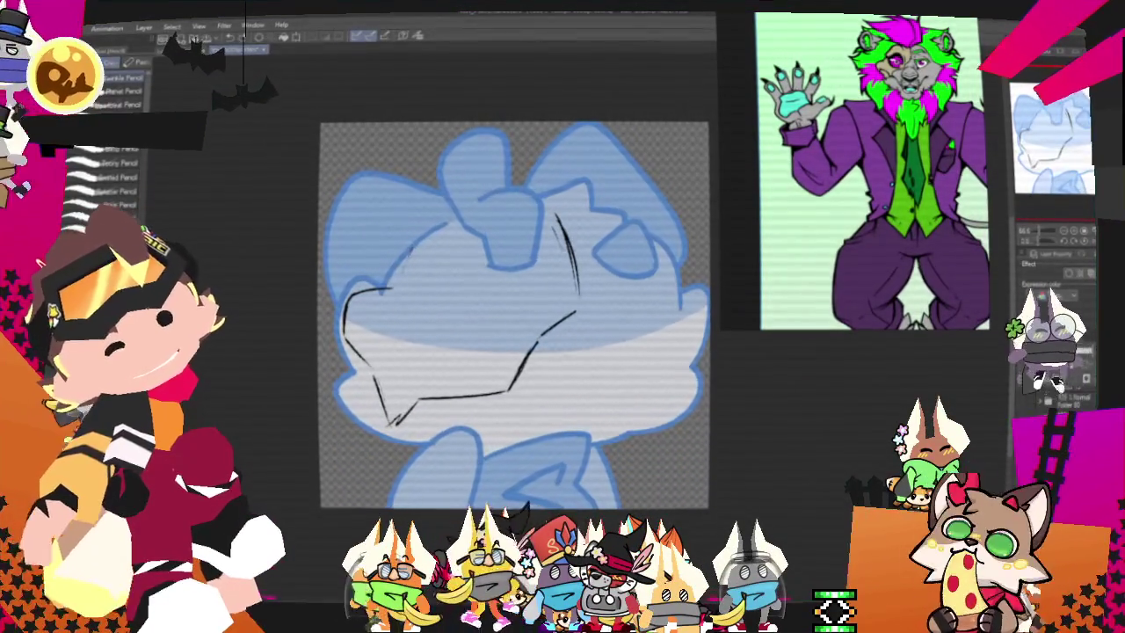
drag(395, 283, 488, 211)
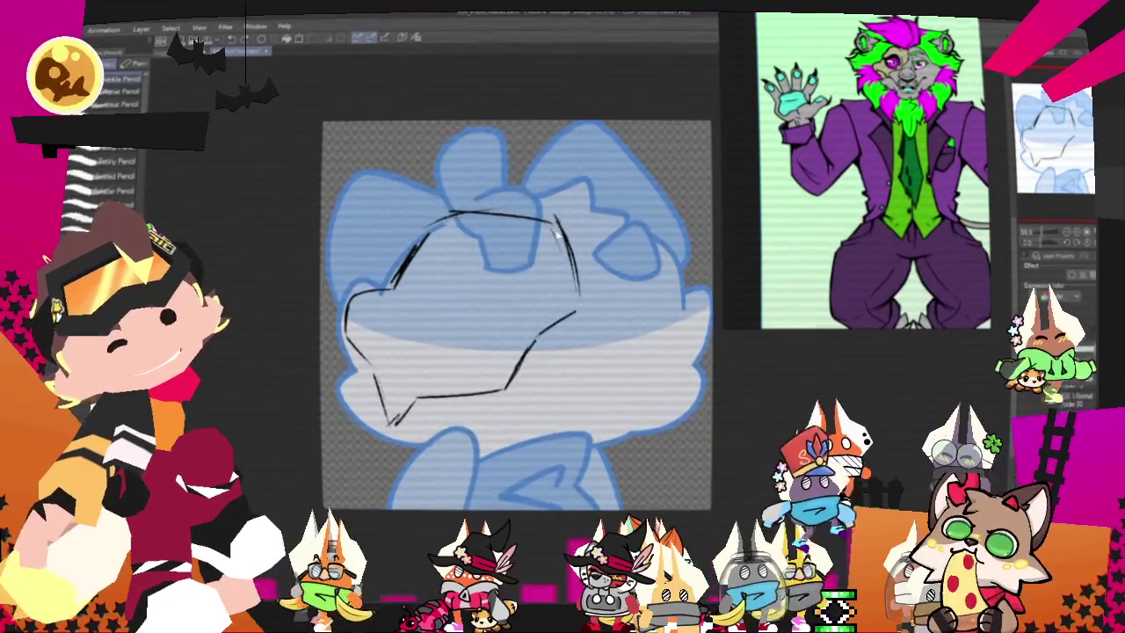
drag(496, 204, 538, 227)
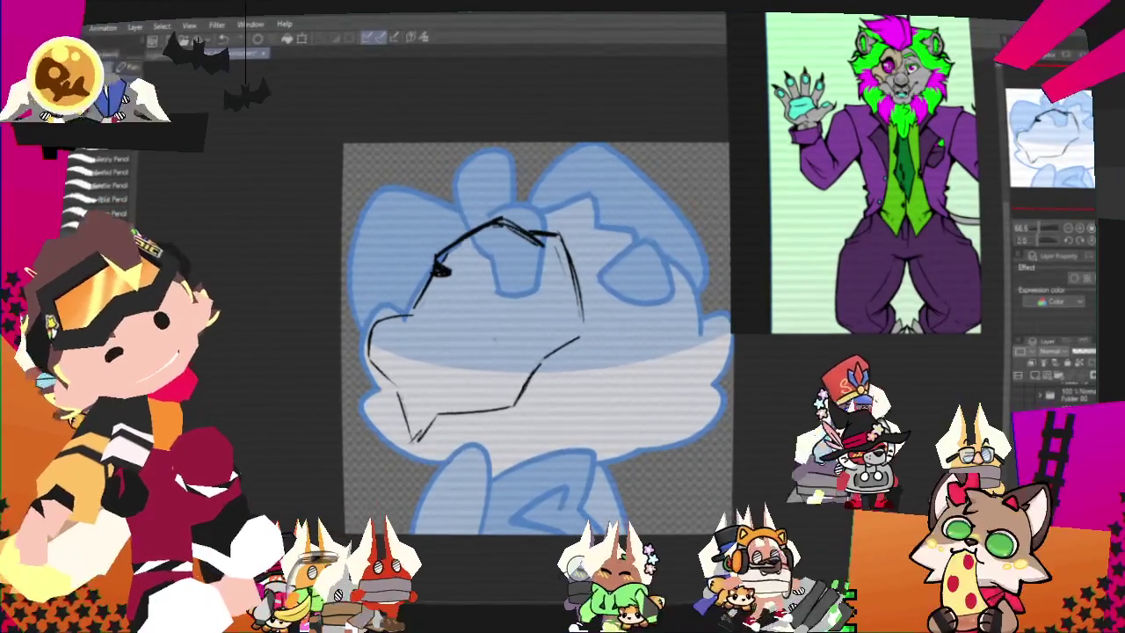
- Add more face lines and densely hatch the dark shape in the face centre
drag(528, 255, 532, 325)
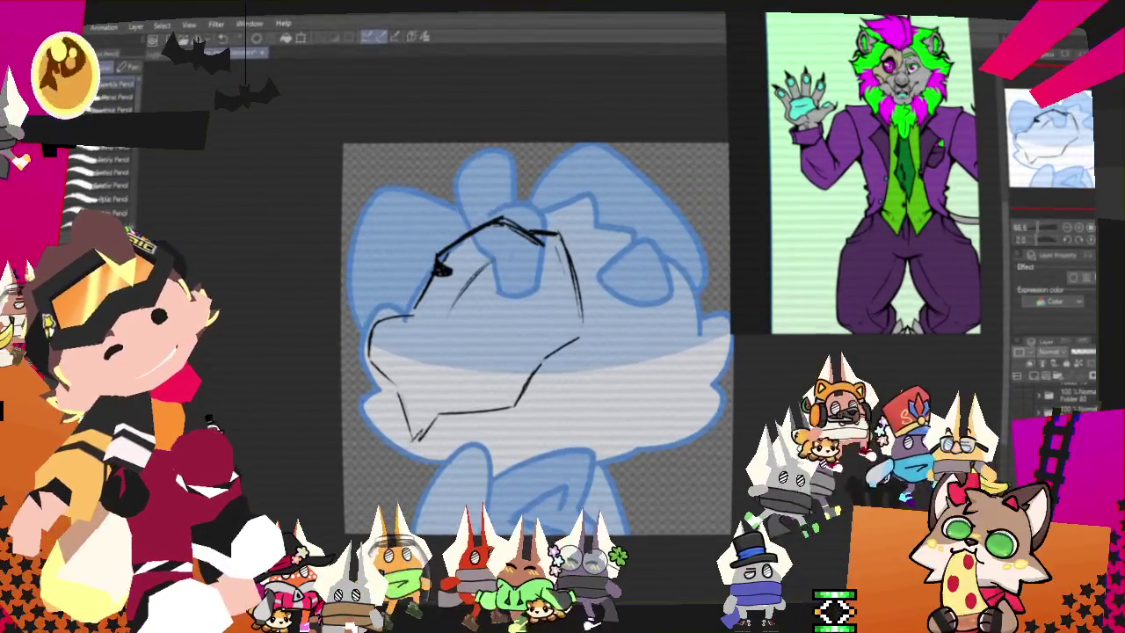
drag(452, 343, 545, 342)
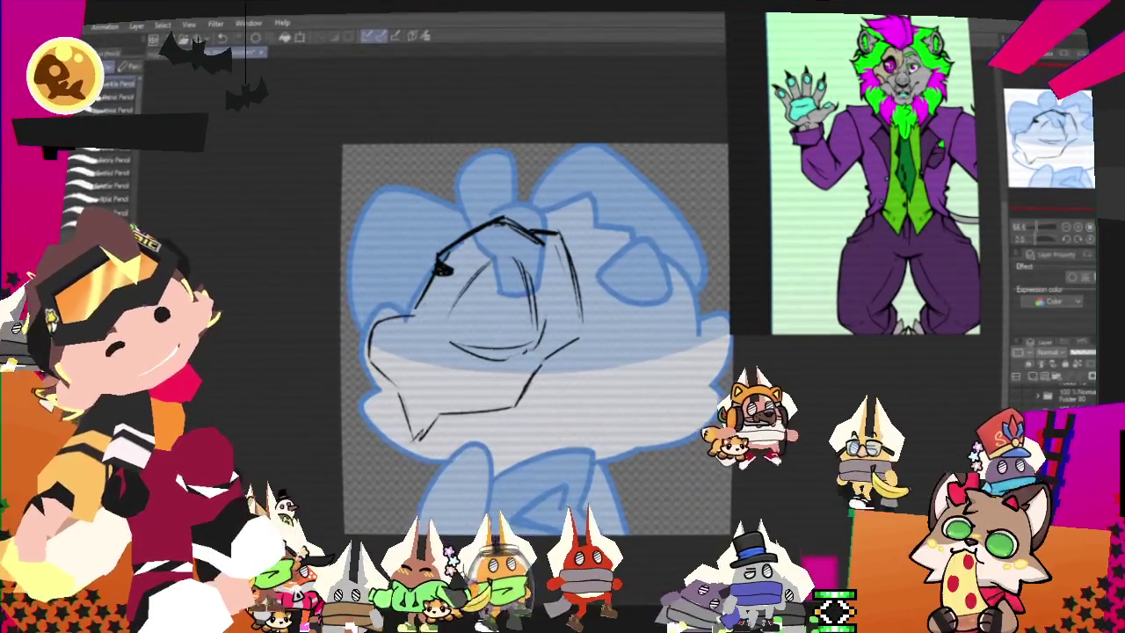
drag(475, 251, 444, 332)
mouse_move(492, 260)
mouse_down()
mouse_move(448, 325)
mouse_move(466, 343)
mouse_up()
drag(527, 281, 484, 347)
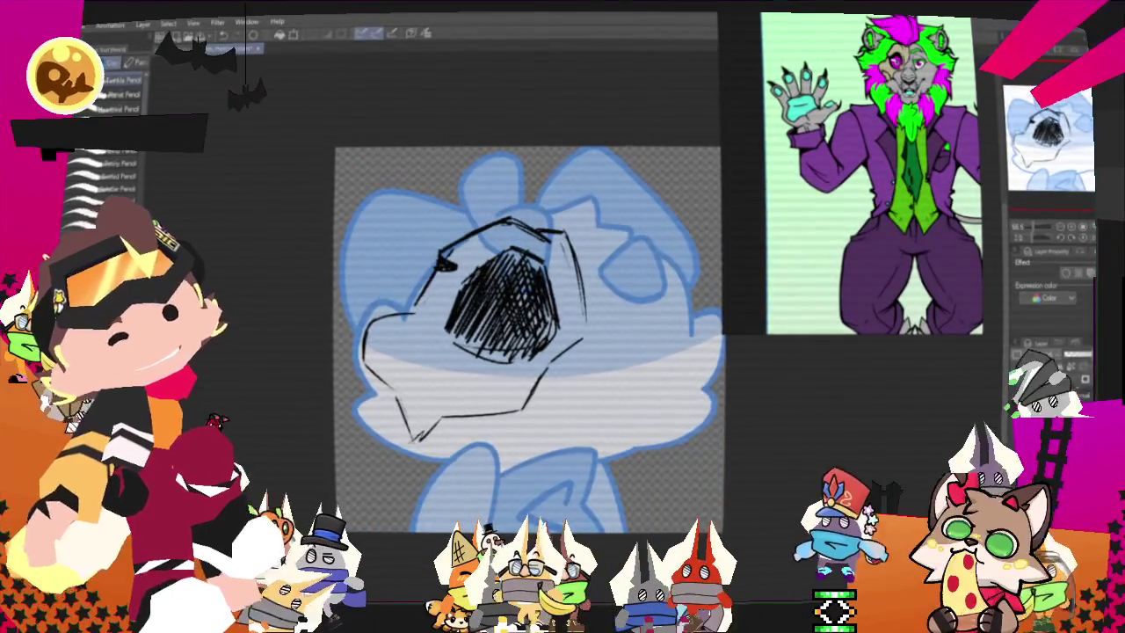
- Tilt the head sketch left with an ellipse selection, then sketch the upper-left ear outline
key(m)
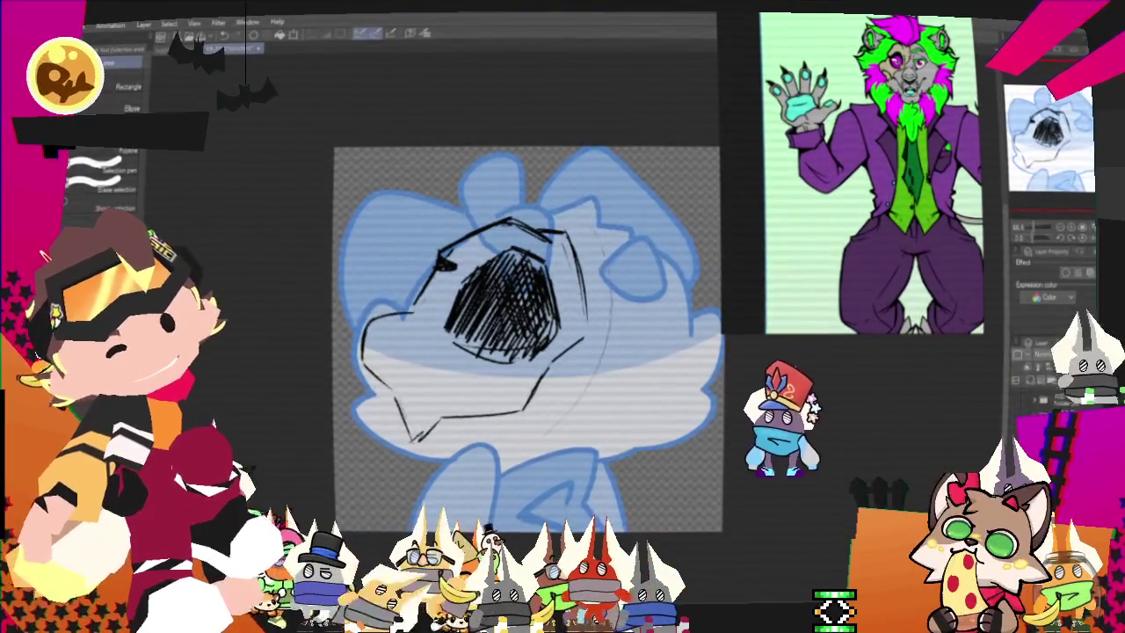
drag(333, 179, 612, 479)
drag(613, 431, 591, 437)
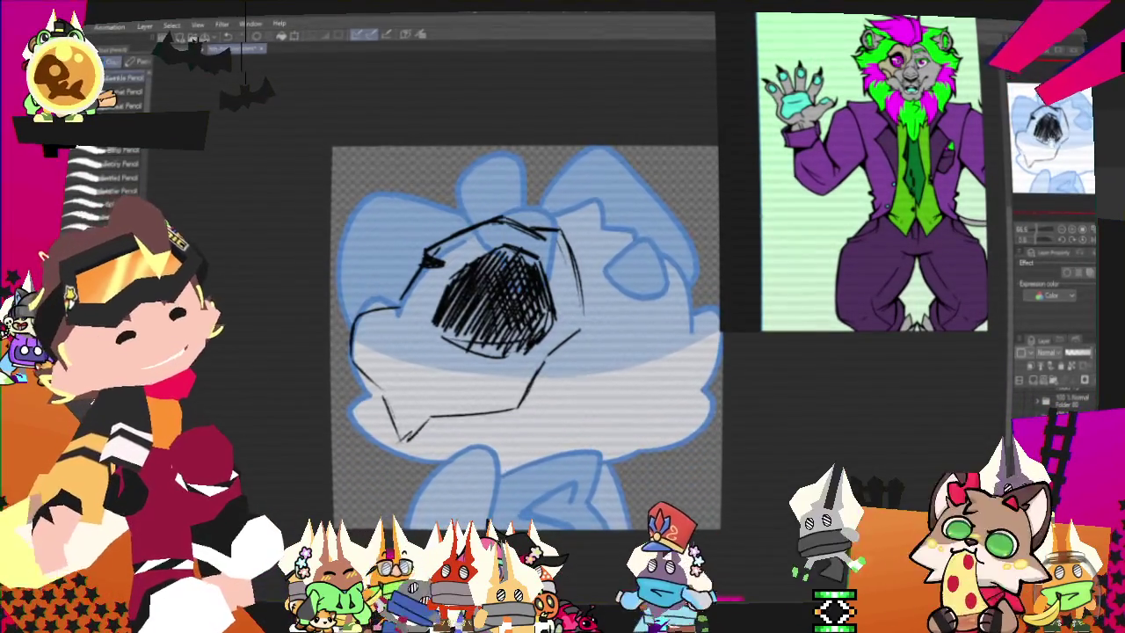
drag(440, 226, 350, 290)
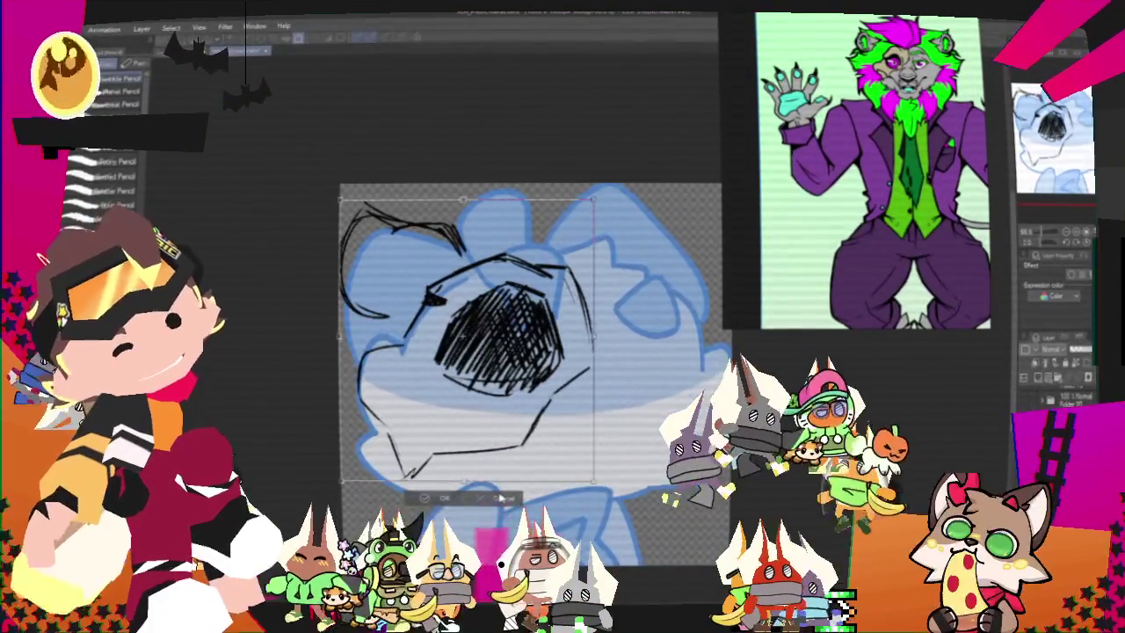
- Select part of the head sketch and transform it to sit better over the blue base
key(m)
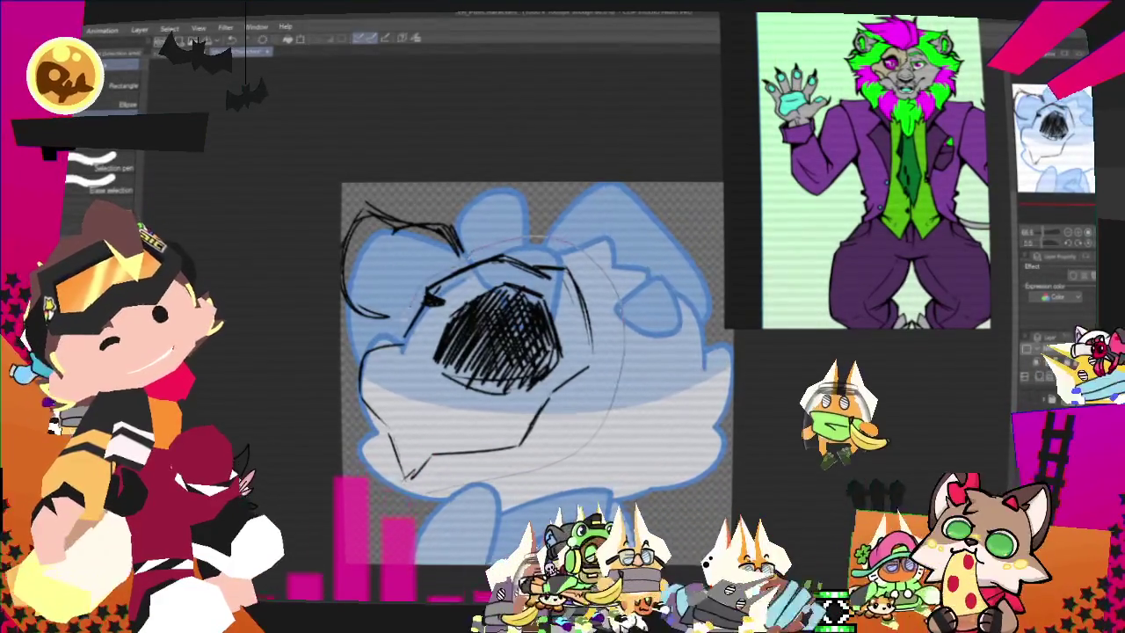
key(ctrl+t)
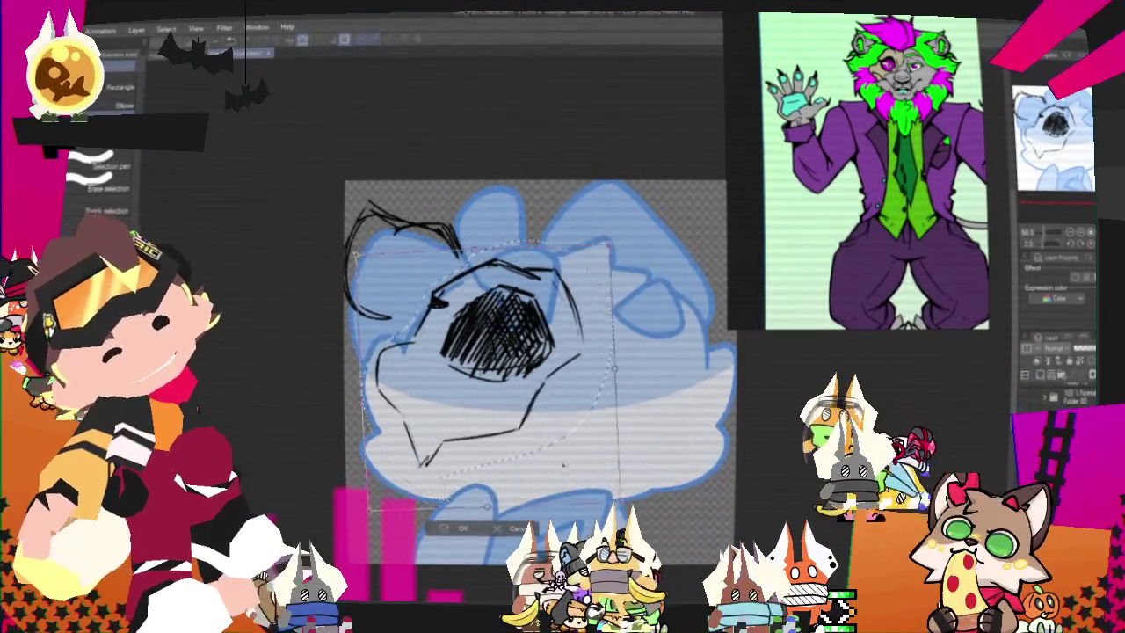
key(Return)
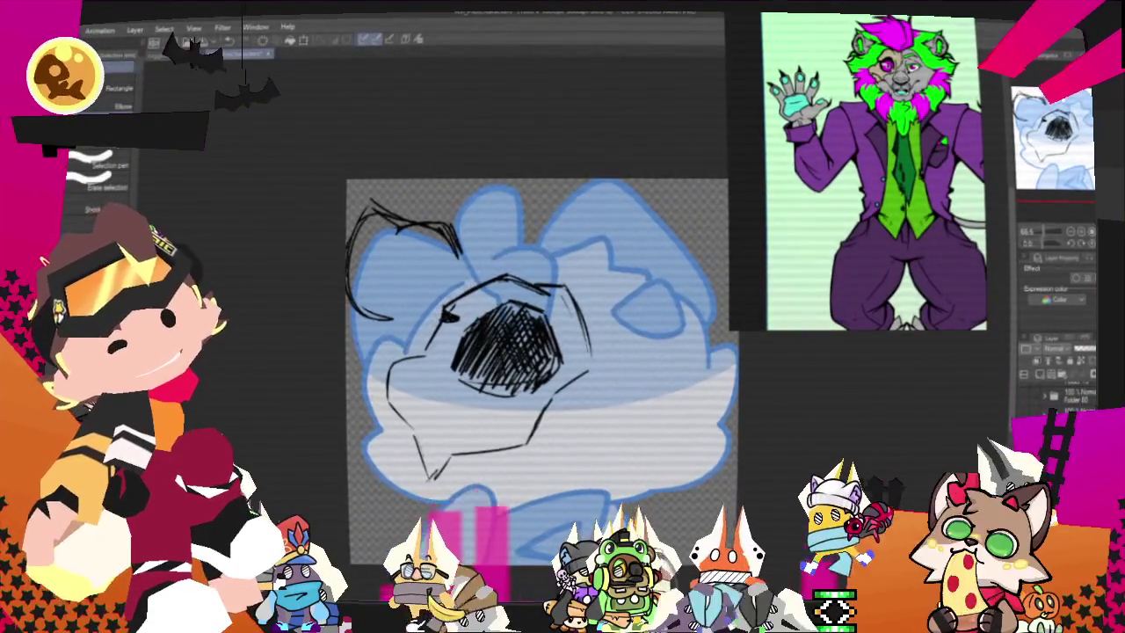
- Add a short sketch line on the head's left, discarding a curve across the top
drag(431, 256, 509, 249)
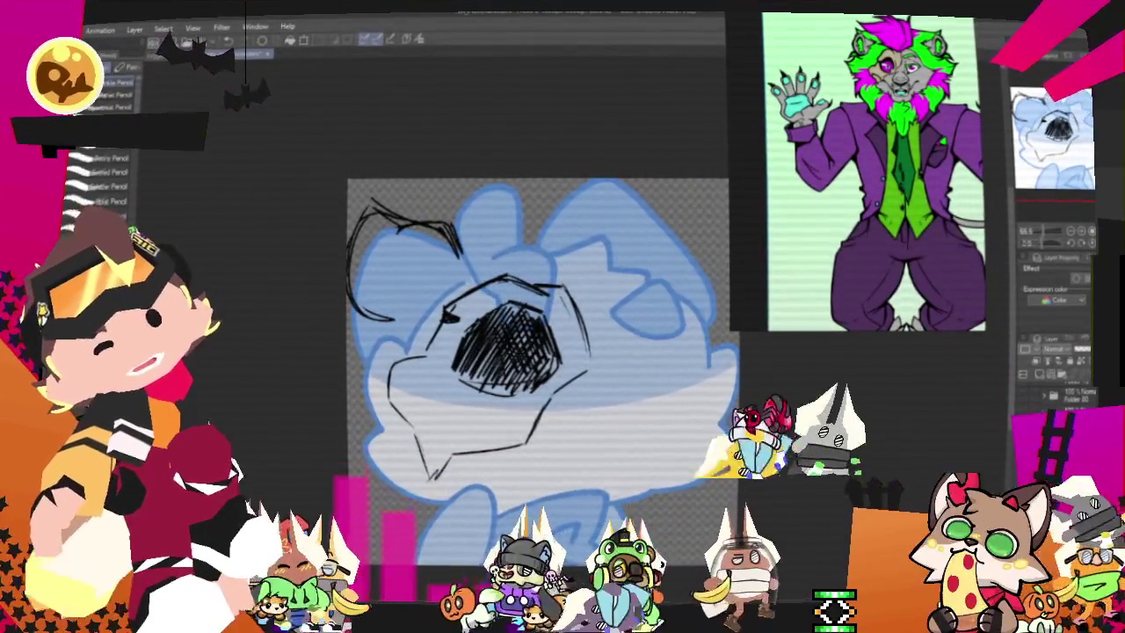
key(ctrl+z)
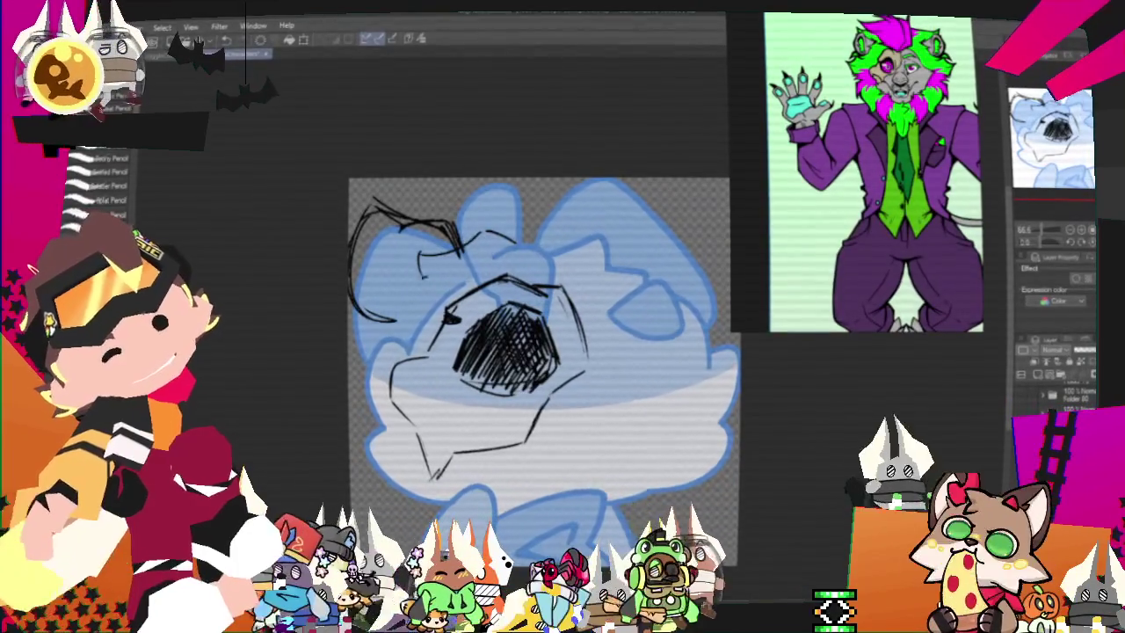
drag(369, 283, 391, 325)
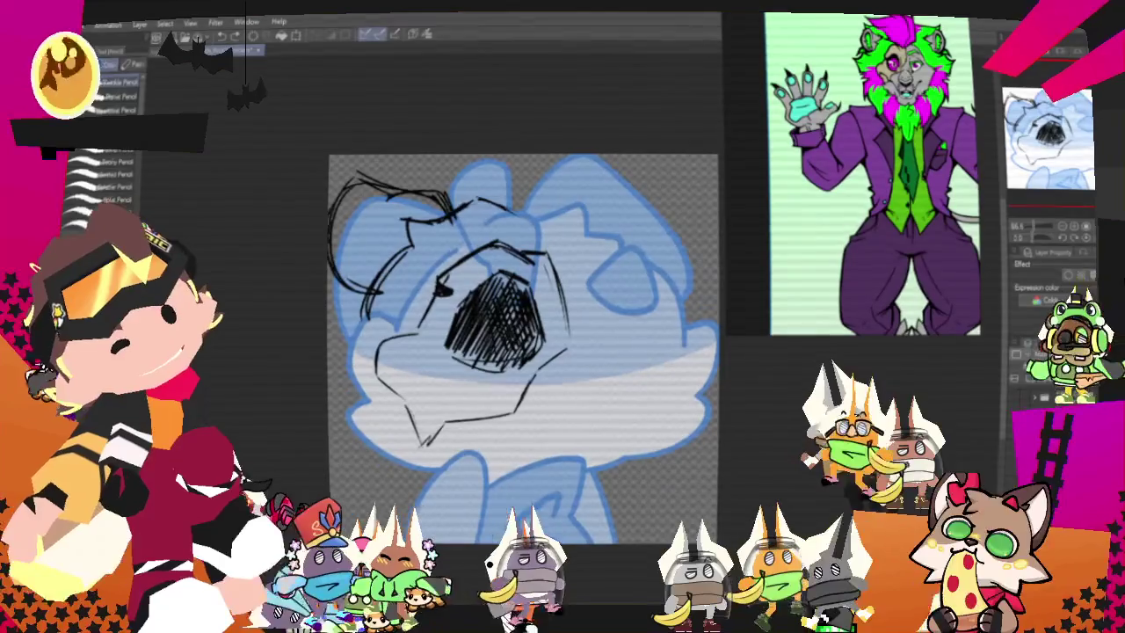
- Sketch fur strokes across the head's upper right and lower edges, redrawing a misplaced stroke
mouse_move(485, 476)
mouse_down()
mouse_move(549, 475)
mouse_move(651, 446)
mouse_up()
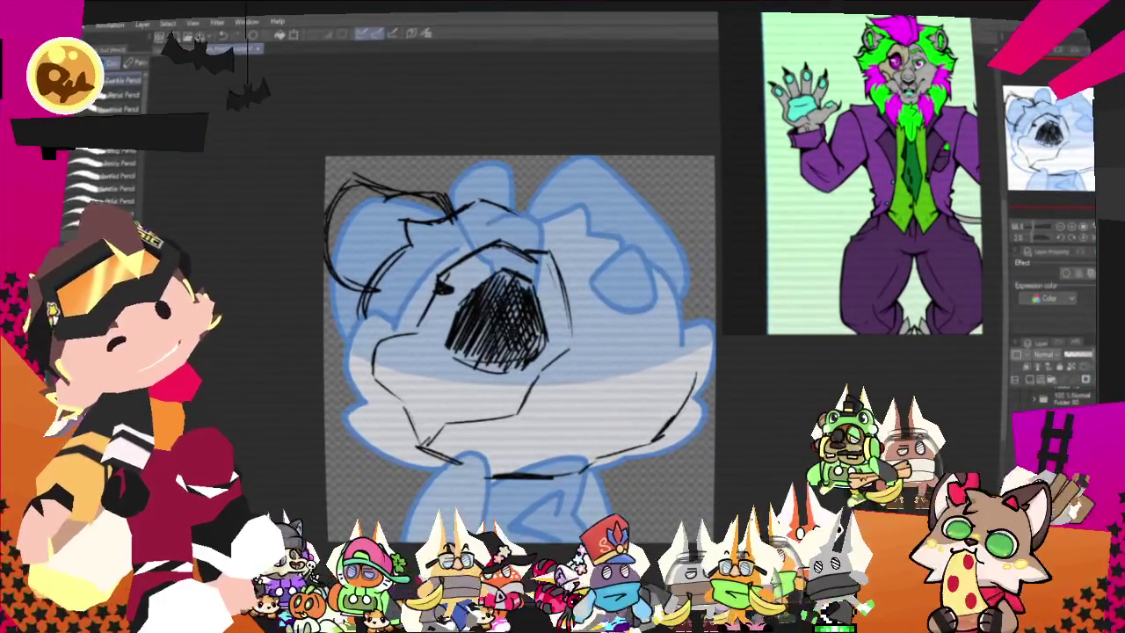
drag(681, 340, 709, 327)
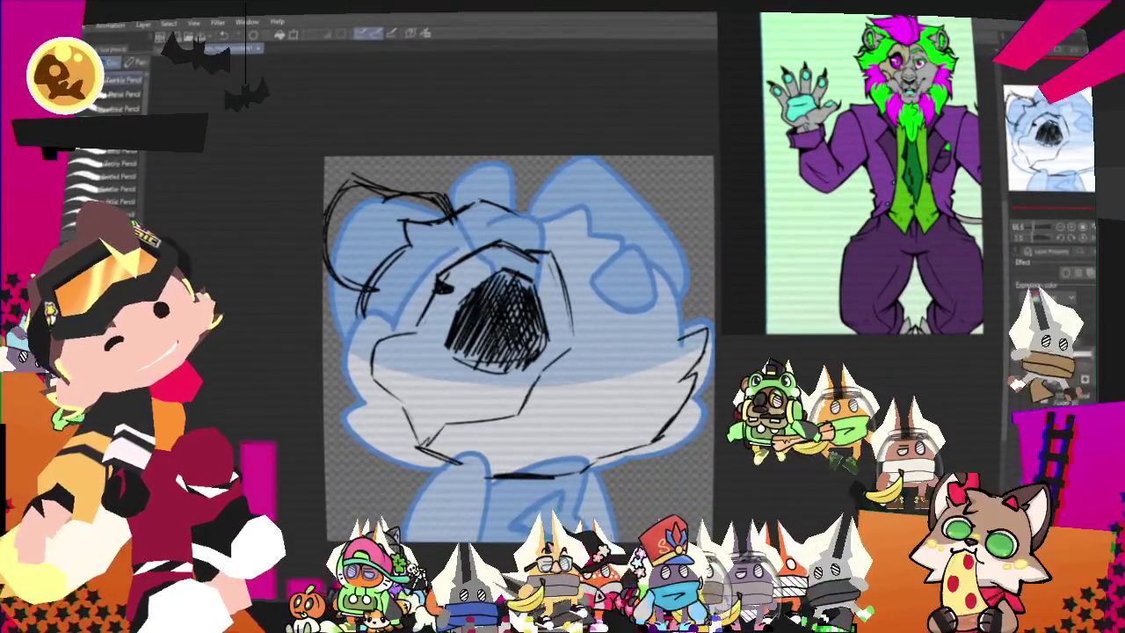
mouse_move(547, 217)
mouse_down()
mouse_move(655, 257)
mouse_move(677, 321)
mouse_up()
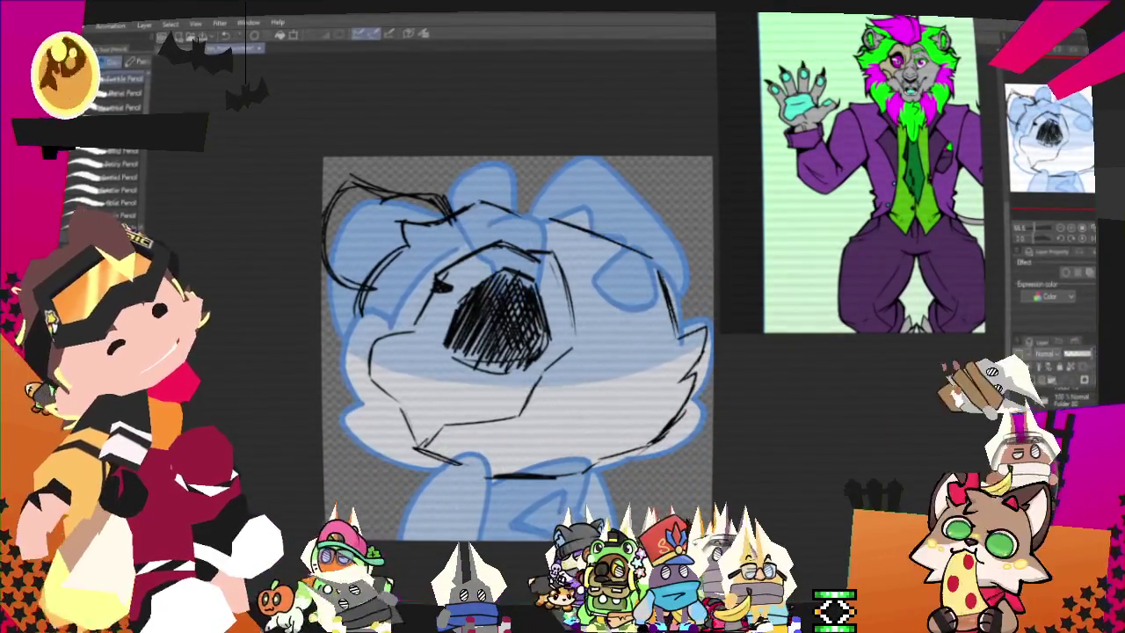
drag(584, 227, 651, 247)
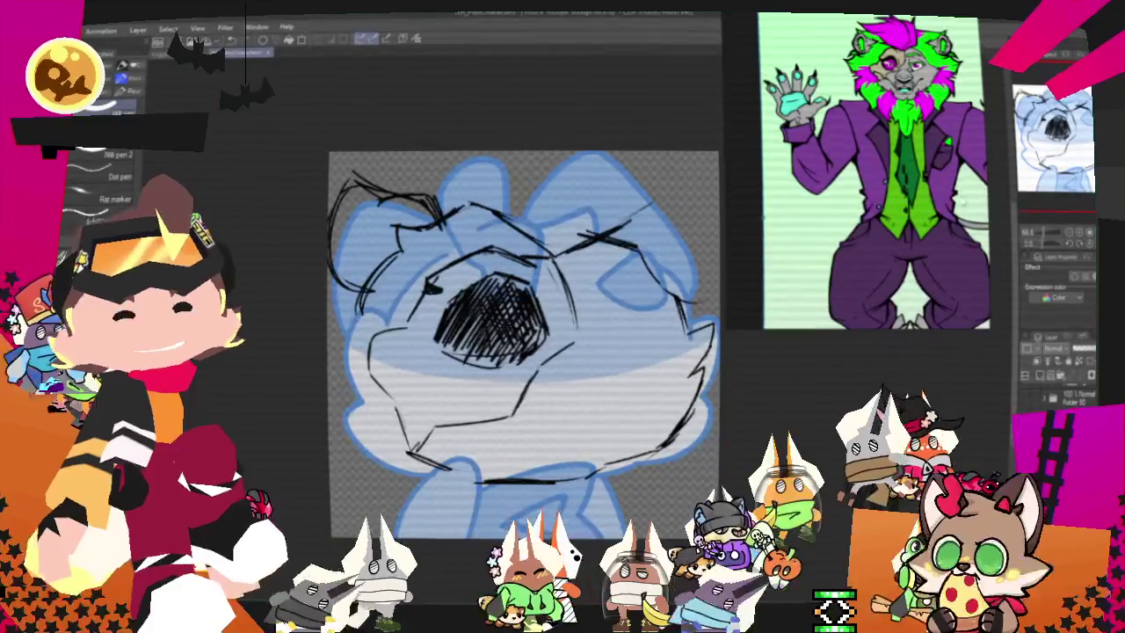
drag(527, 232, 646, 198)
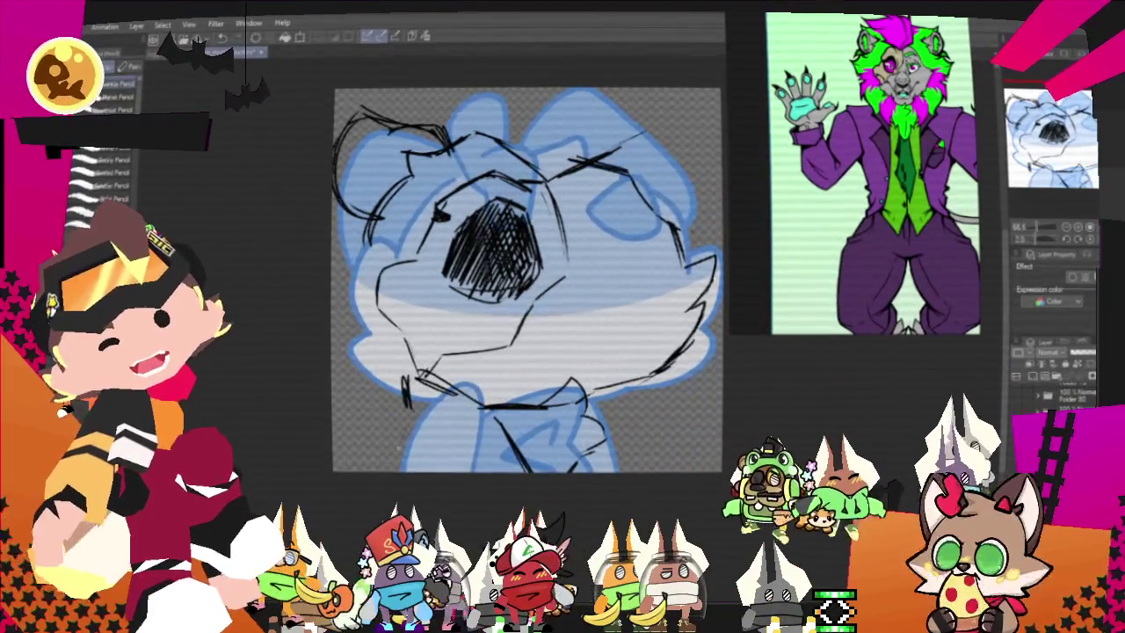
drag(402, 376, 405, 407)
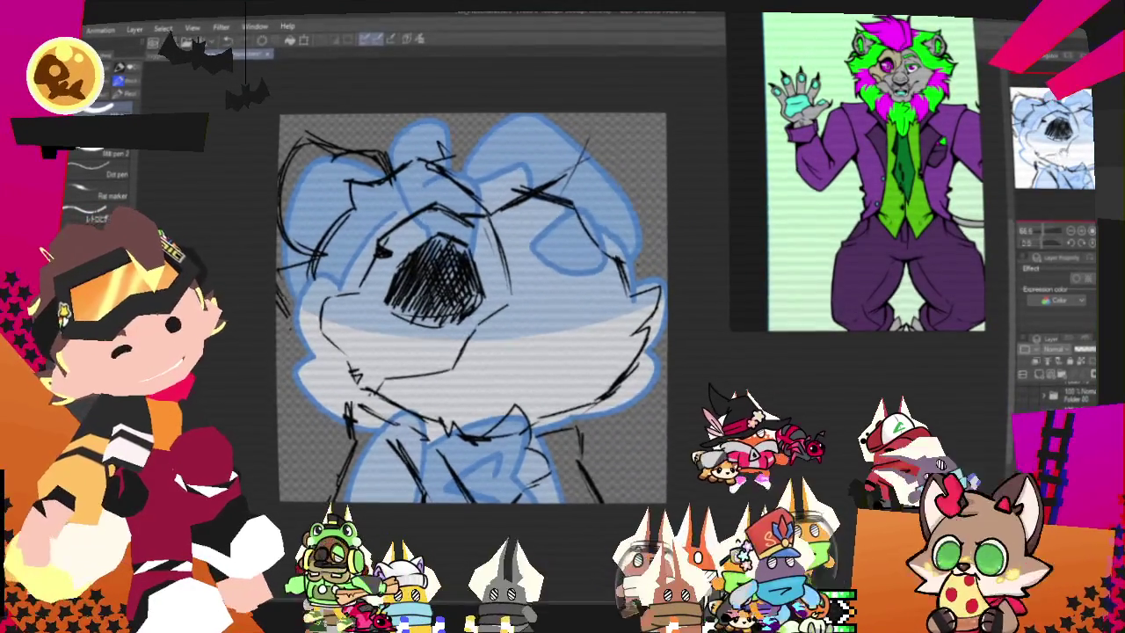
- Switch back to the pencil sub-tool to keep sketching
key(p)
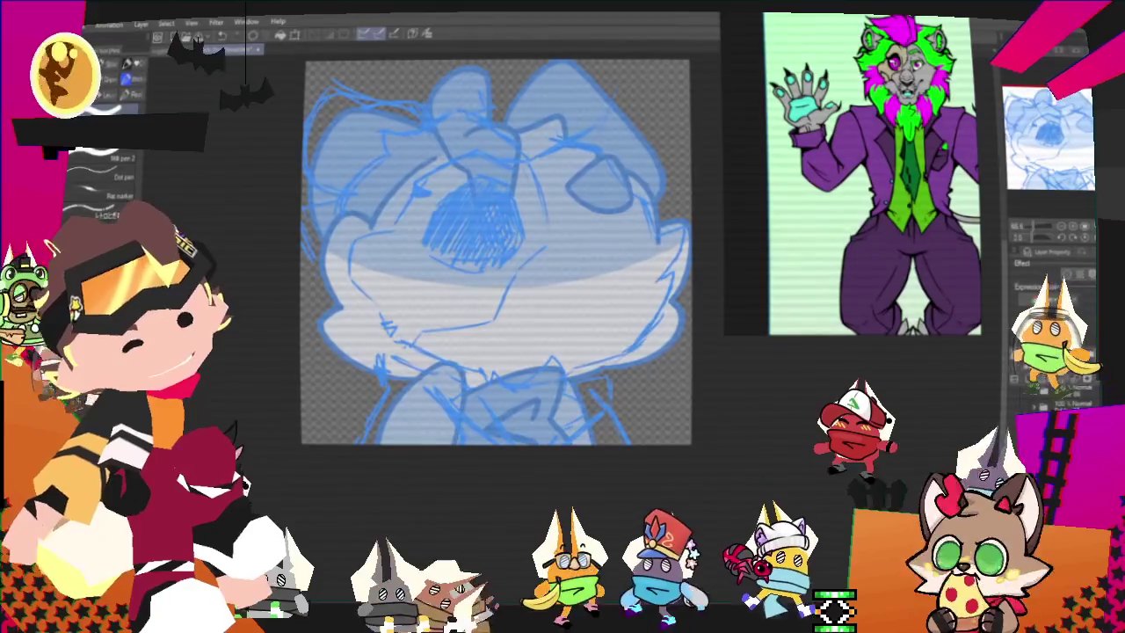
- Hide the blue base fill and ink the first bold black strokes of face and collar
key(Delete)
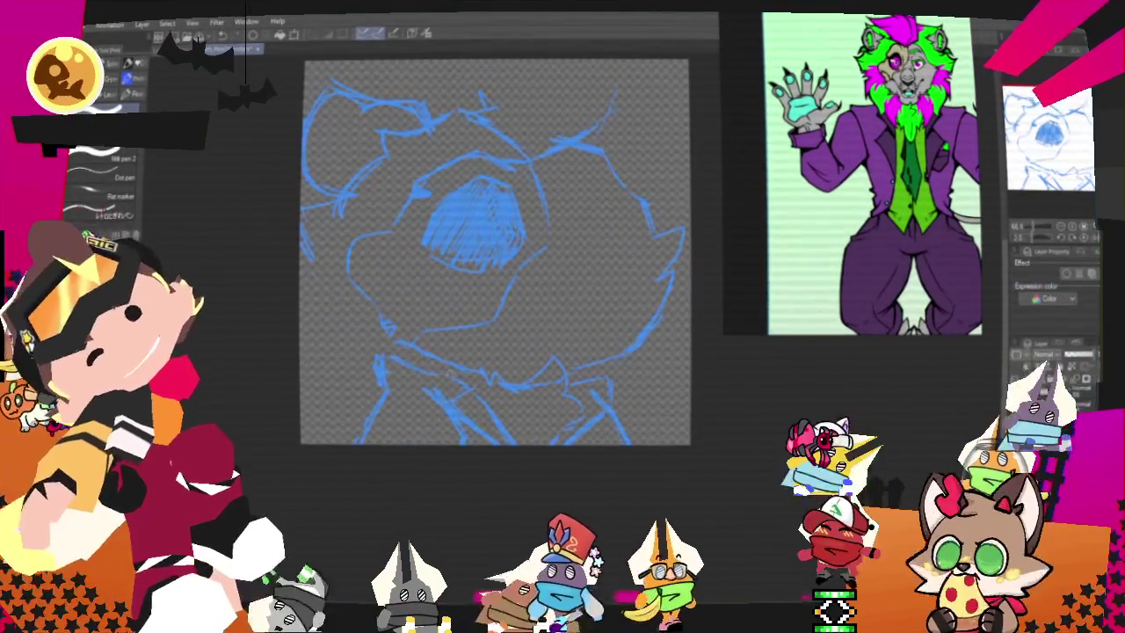
drag(381, 393, 454, 376)
drag(378, 367, 350, 444)
mouse_move(432, 391)
mouse_down()
mouse_move(469, 437)
mouse_move(476, 395)
mouse_move(513, 444)
mouse_up()
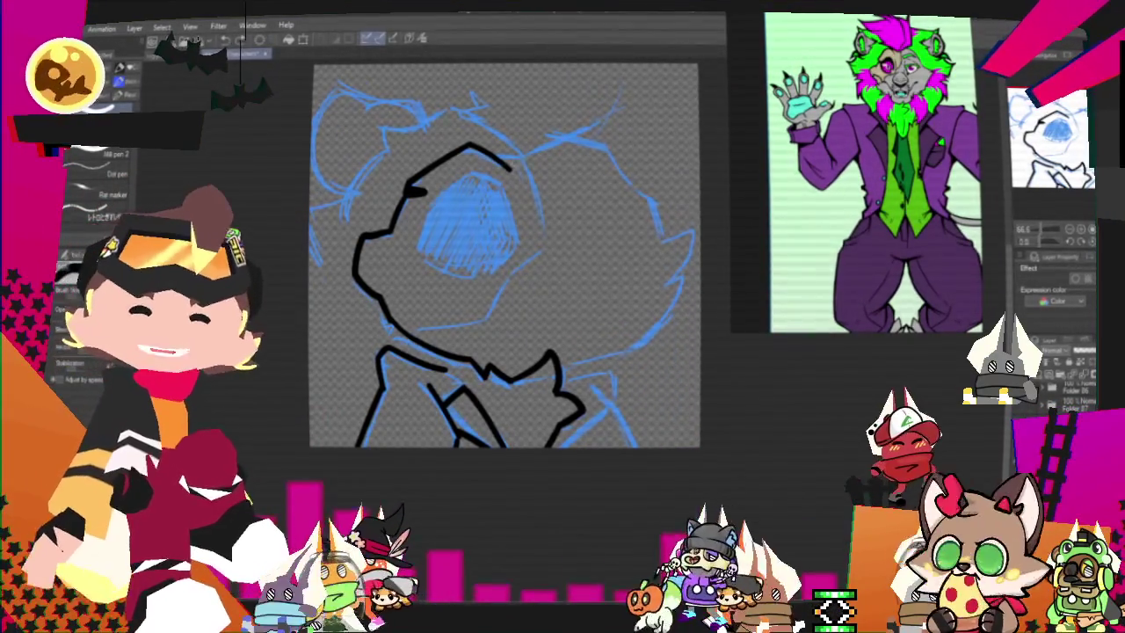
- Ink the top and right side of the head outline in black, redrawing one bad stroke
mouse_move(505, 162)
mouse_down()
mouse_move(536, 160)
mouse_move(562, 139)
mouse_up()
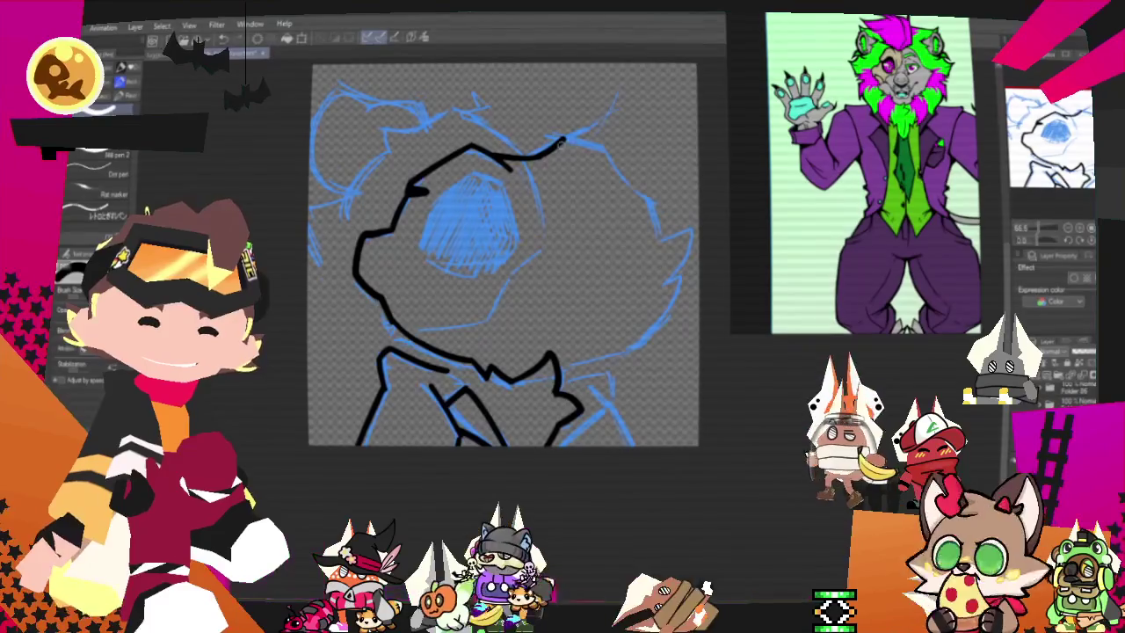
mouse_move(552, 142)
mouse_down()
mouse_move(609, 159)
mouse_move(650, 248)
mouse_up()
key(ctrl+z)
mouse_move(609, 159)
mouse_down()
mouse_move(661, 236)
mouse_move(686, 235)
mouse_up()
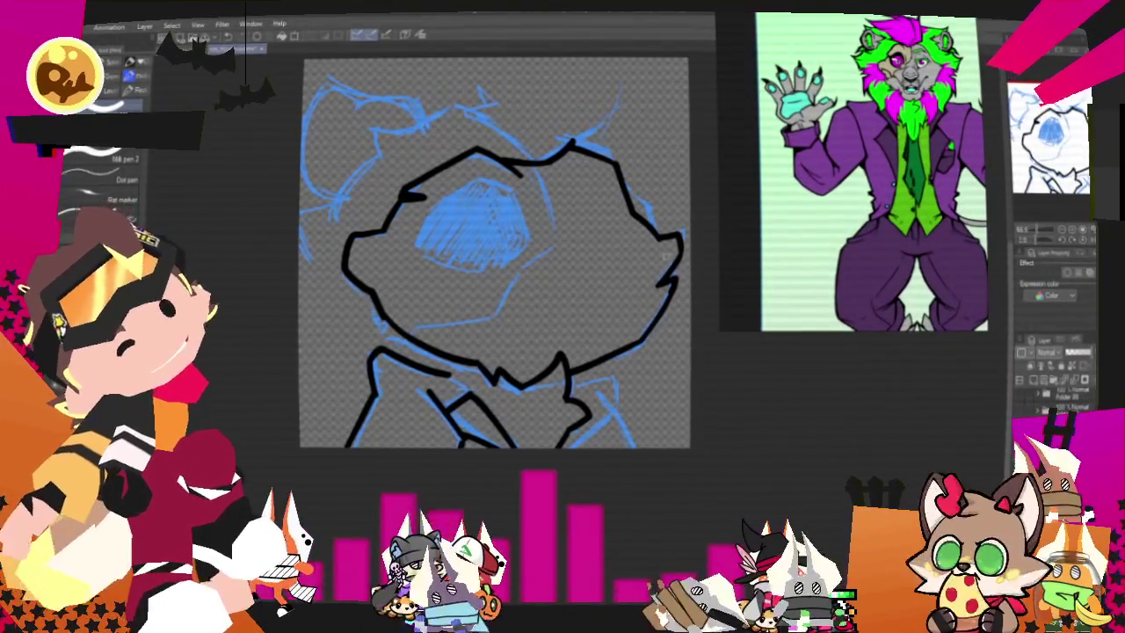
key(p)
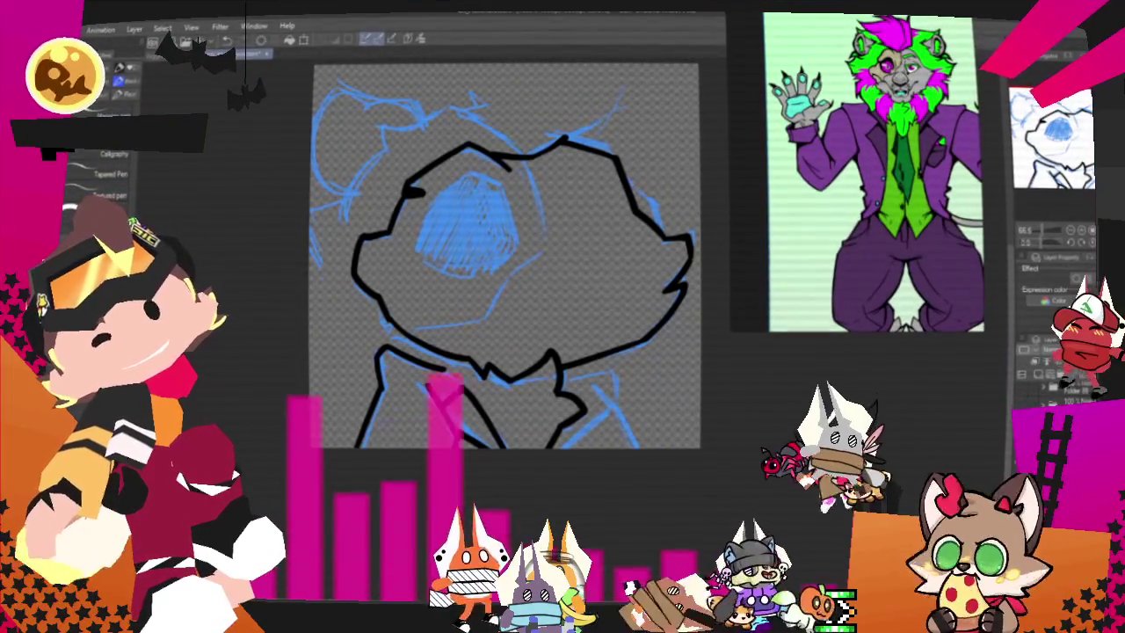
- Extend the black ear outline further left, discarding a stray short stroke near the top
scroll(510, 307, up, 2)
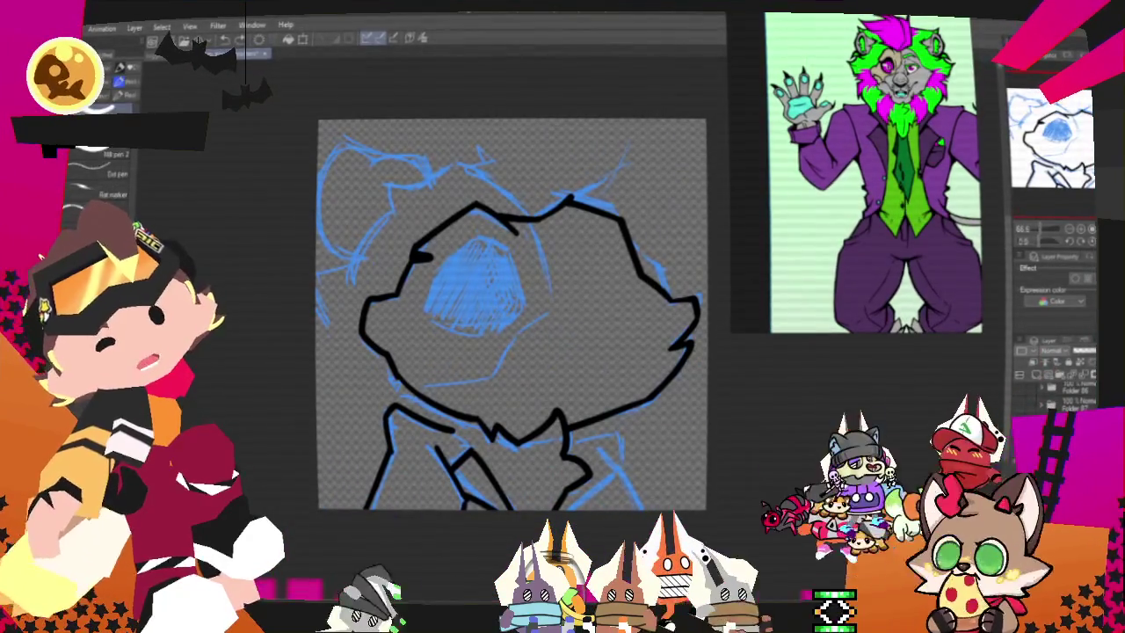
drag(575, 162, 577, 185)
key(ctrl+z)
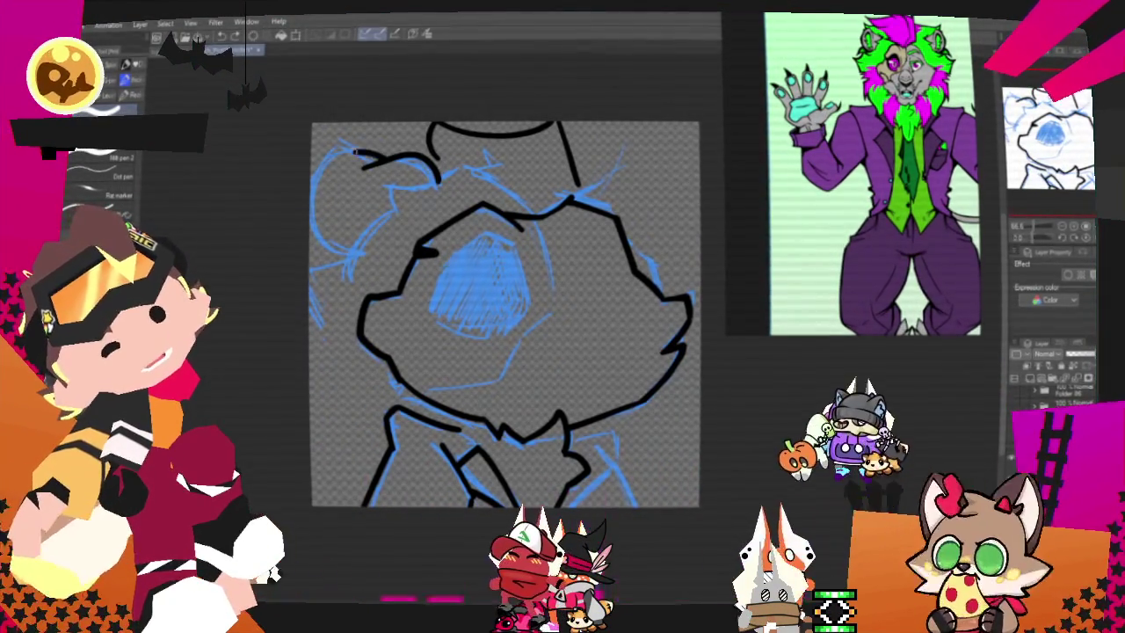
drag(362, 162, 314, 195)
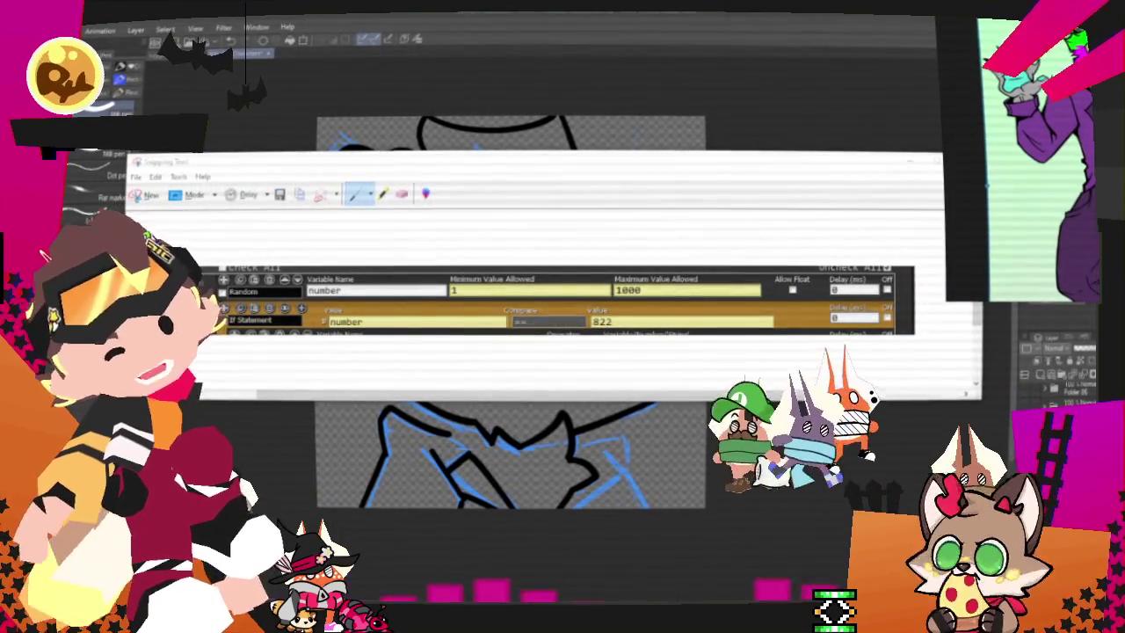
- Circle the 1, 1000 and number fields in blue and loop the whole variable row
drag(482, 277, 475, 274)
drag(667, 277, 660, 268)
drag(379, 310, 373, 306)
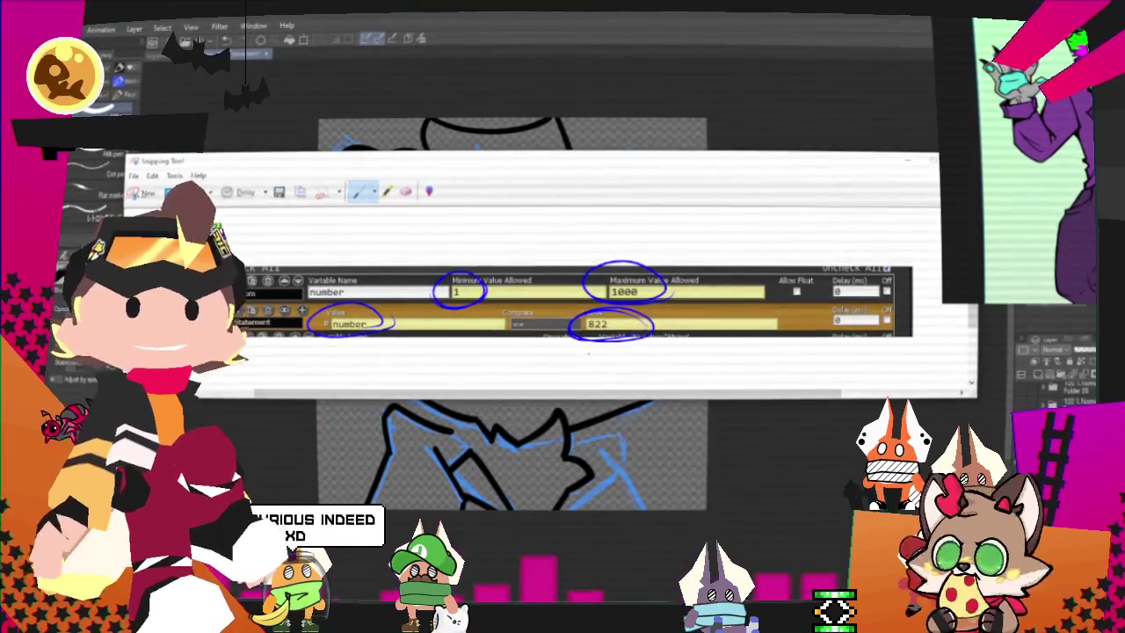
drag(303, 257, 387, 364)
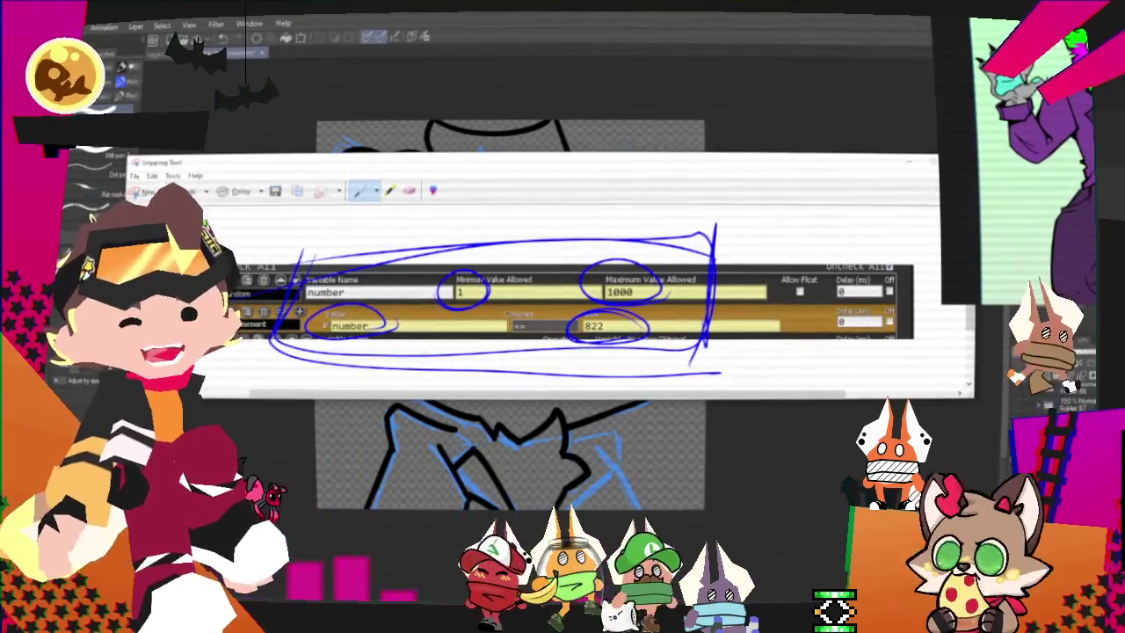
- Move the snip window up and left, then close it to bring up the save prompt
drag(789, 173, 788, 109)
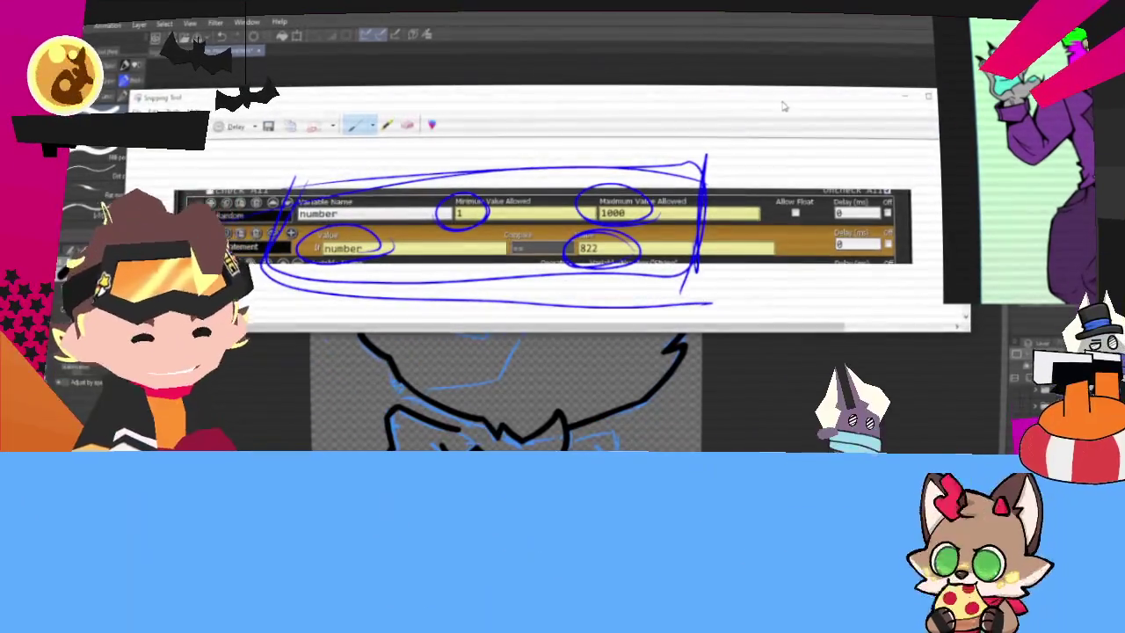
drag(787, 107, 726, 118)
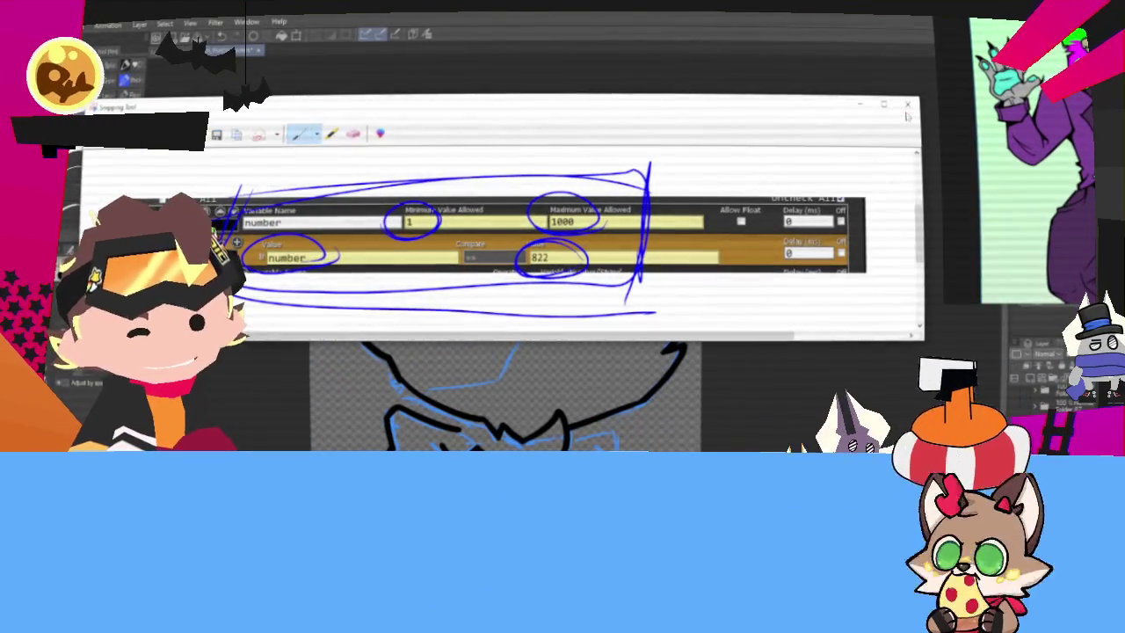
click(907, 104)
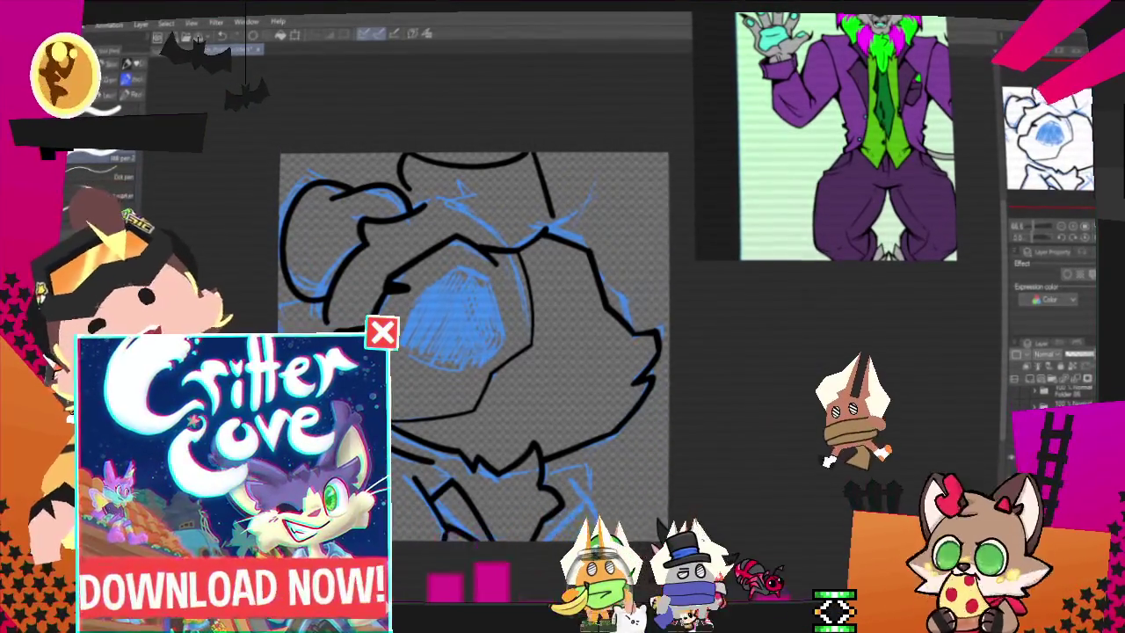
- Frame the eye and outline its top, right side and bottom in black over the sketch
drag(474, 351, 456, 348)
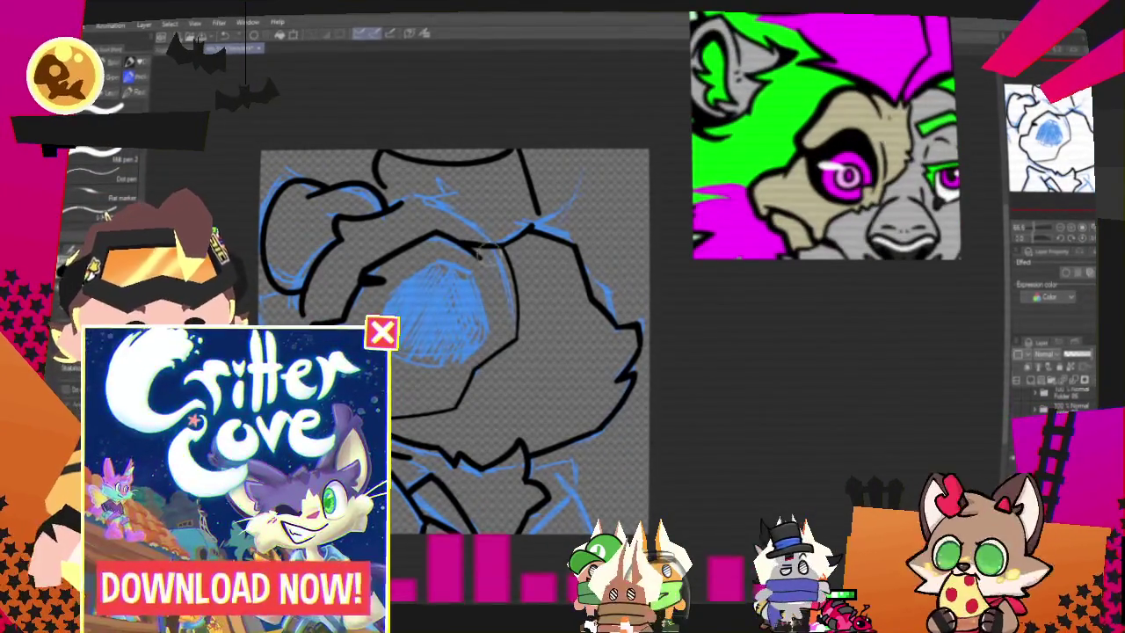
scroll(492, 333, up, 1)
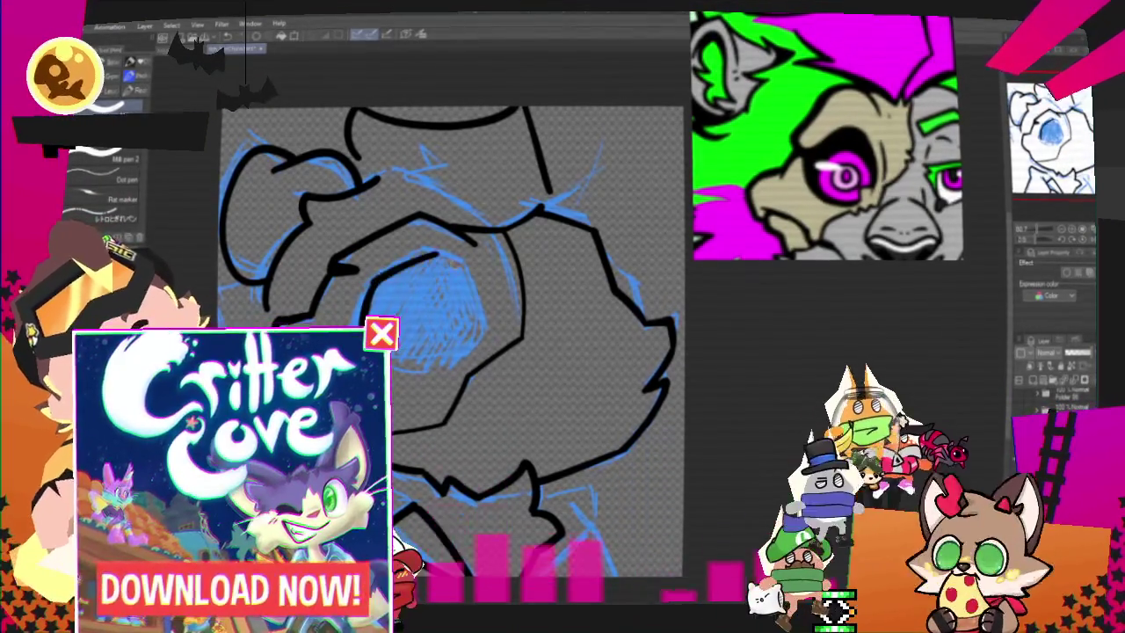
drag(367, 297, 466, 281)
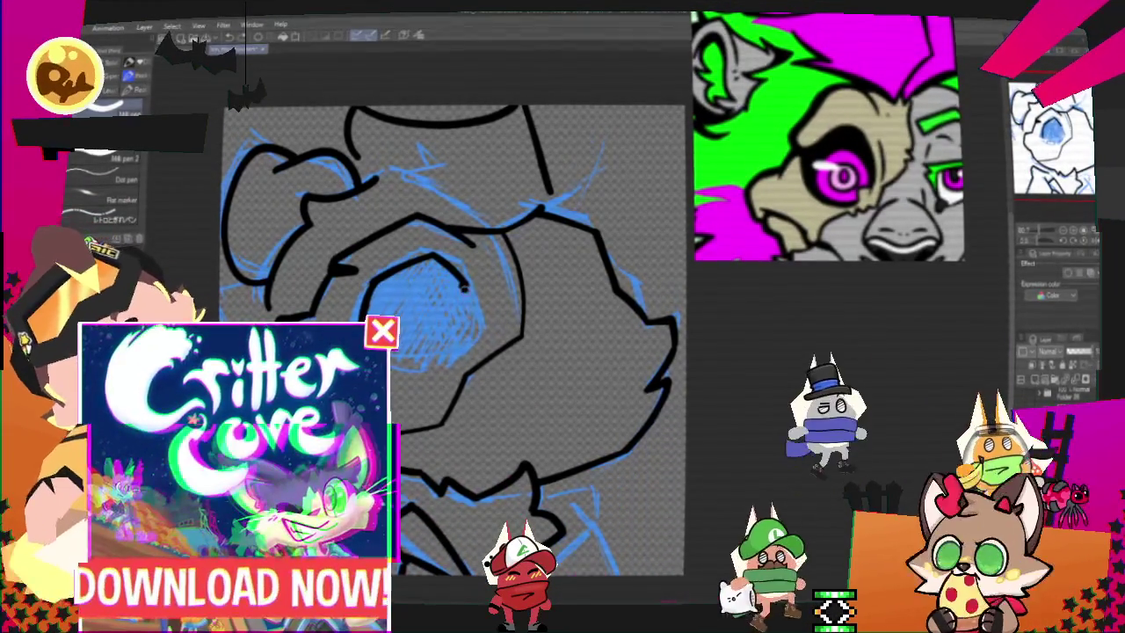
drag(473, 304, 454, 337)
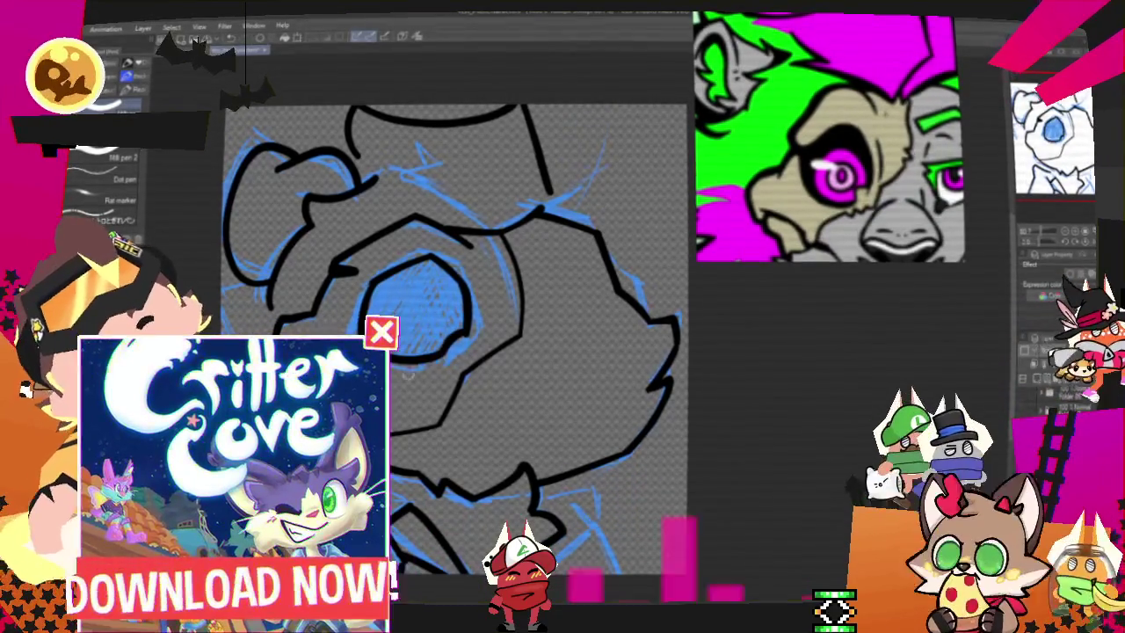
drag(453, 337, 386, 356)
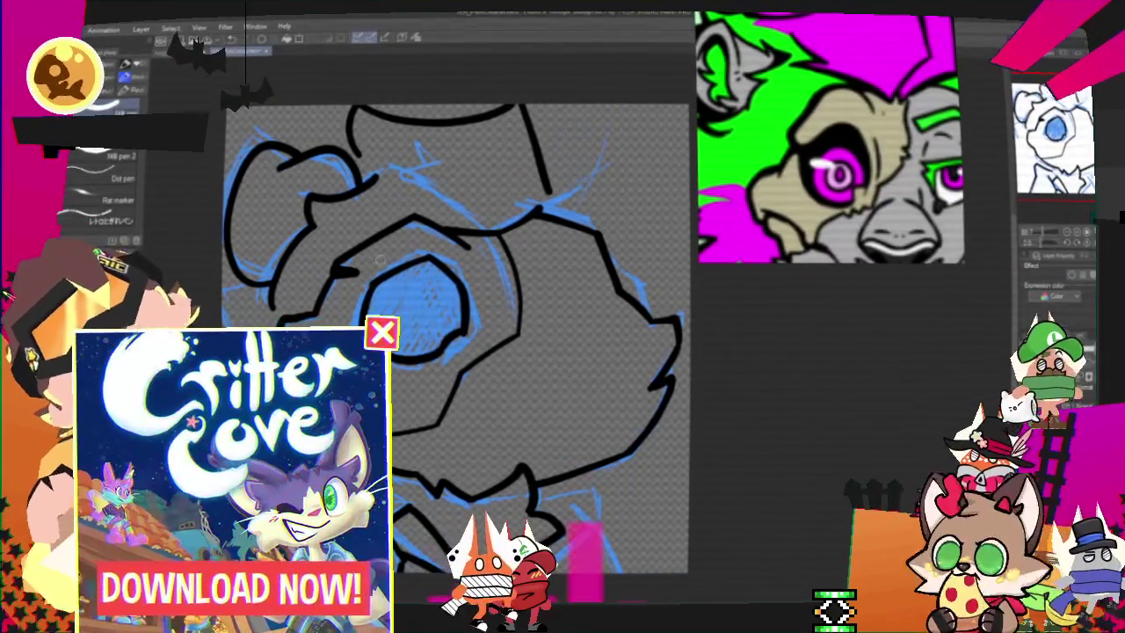
- Hide the blue sketch layer and bucket-fill the enclosed eye shape solid black
click(1027, 347)
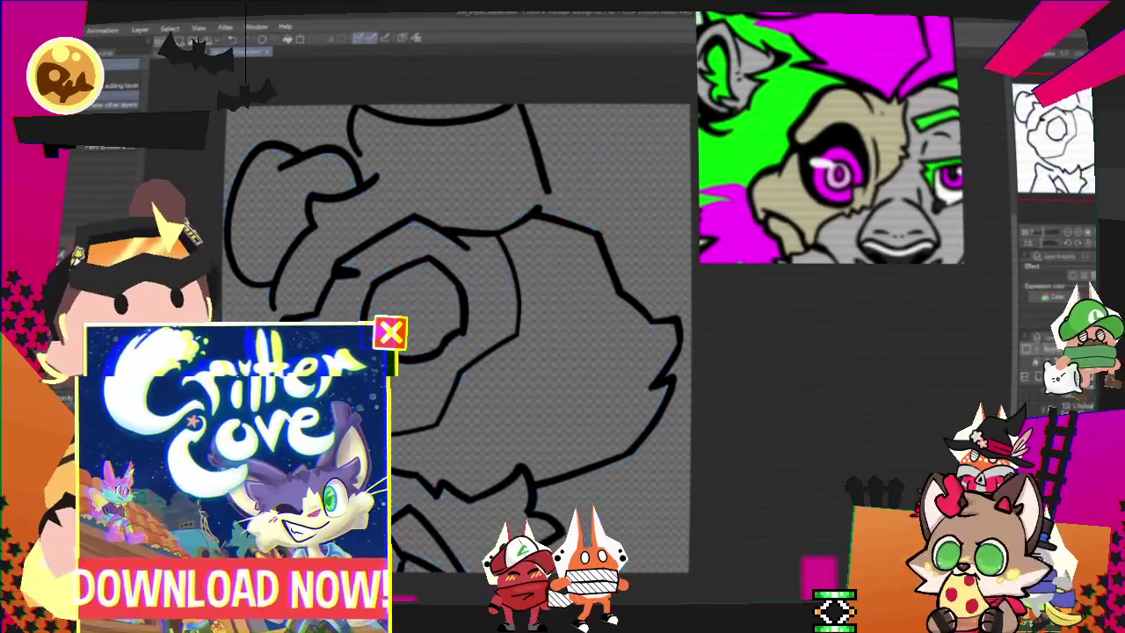
click(409, 326)
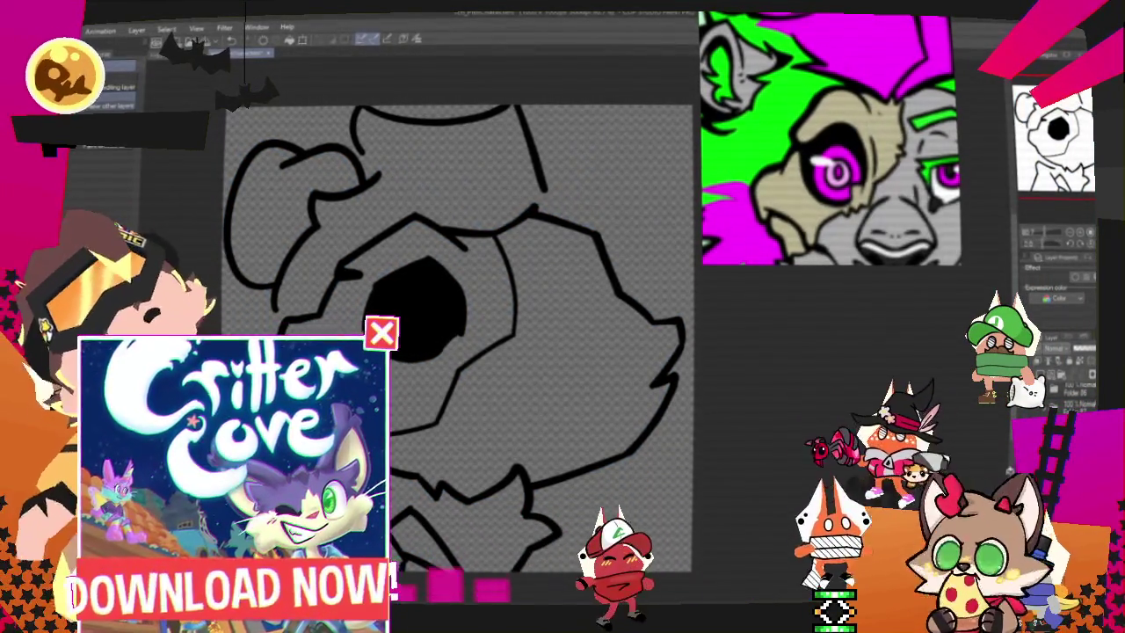
scroll(457, 334, down, 1)
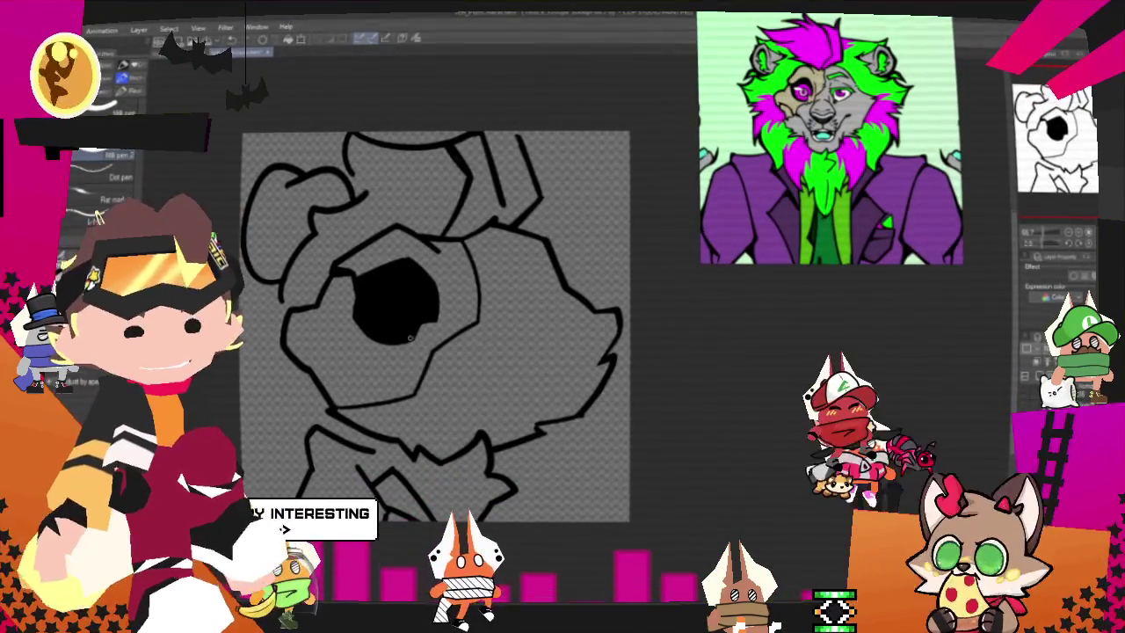
- Show the blue sketch again, extend the collar line, and redraw the lapel curve thicker and longer
scroll(403, 313, up, 1)
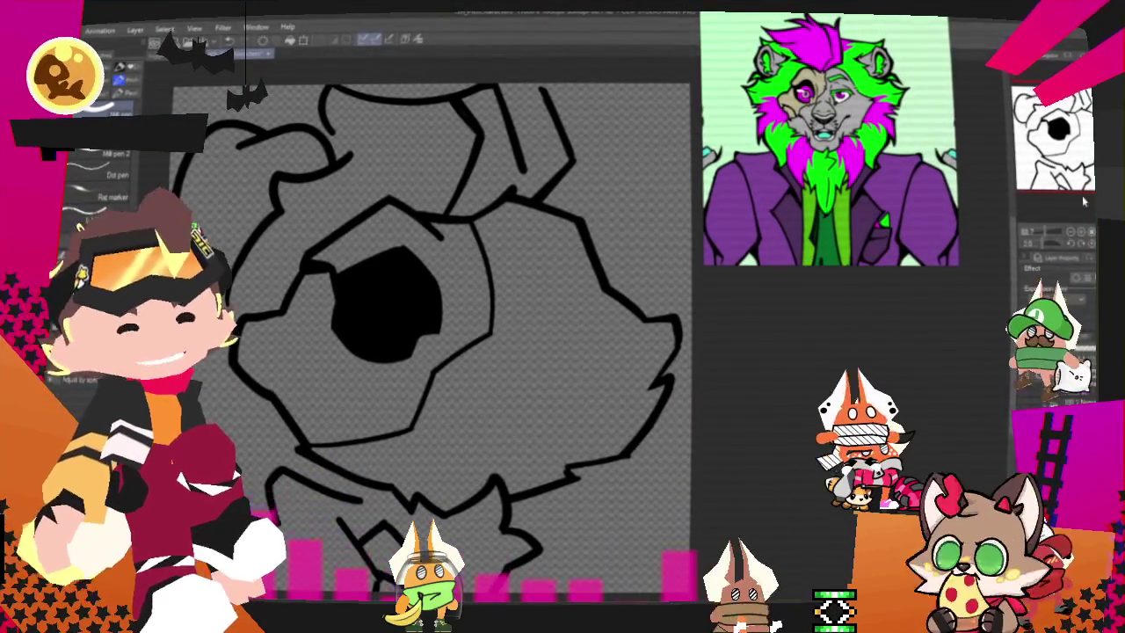
scroll(422, 308, down, 2)
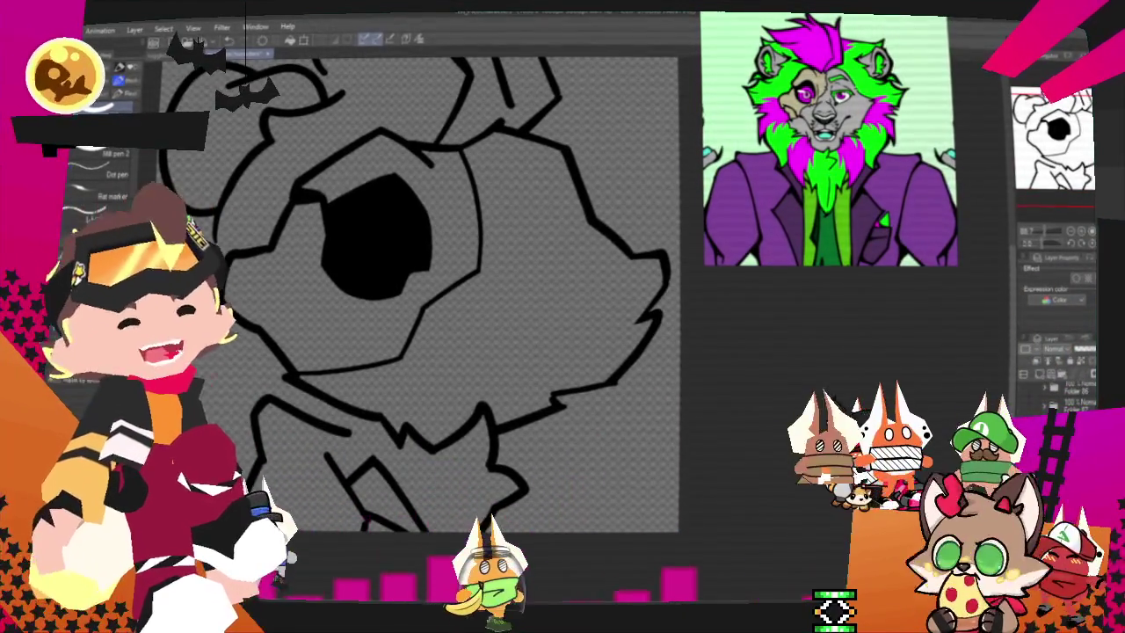
click(1025, 387)
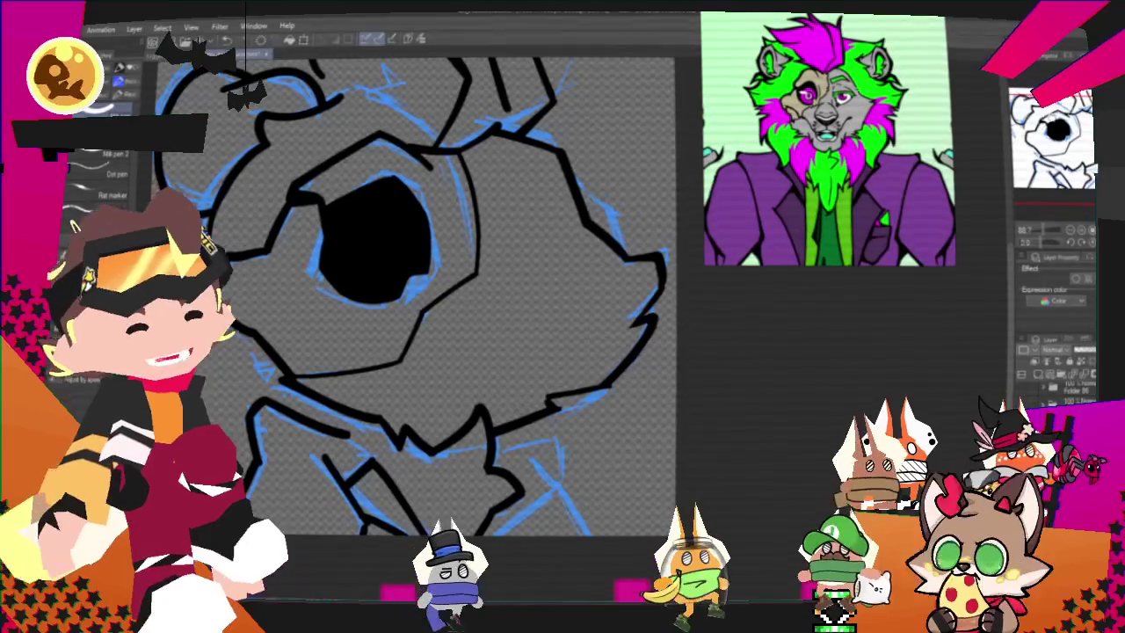
drag(497, 444, 540, 347)
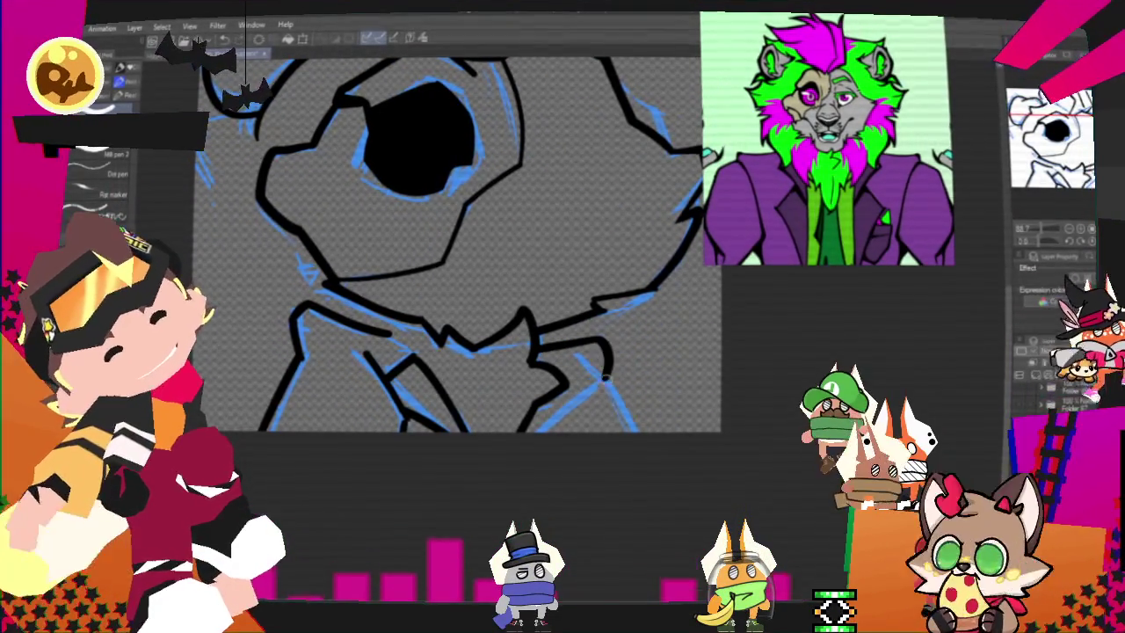
drag(605, 376, 624, 400)
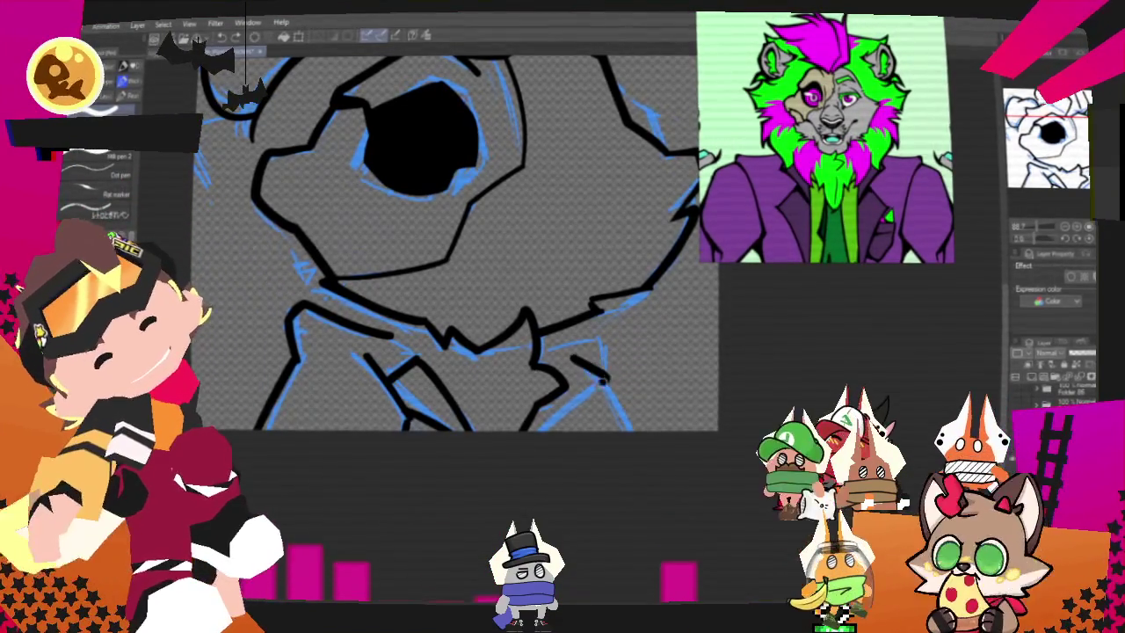
drag(540, 345, 614, 362)
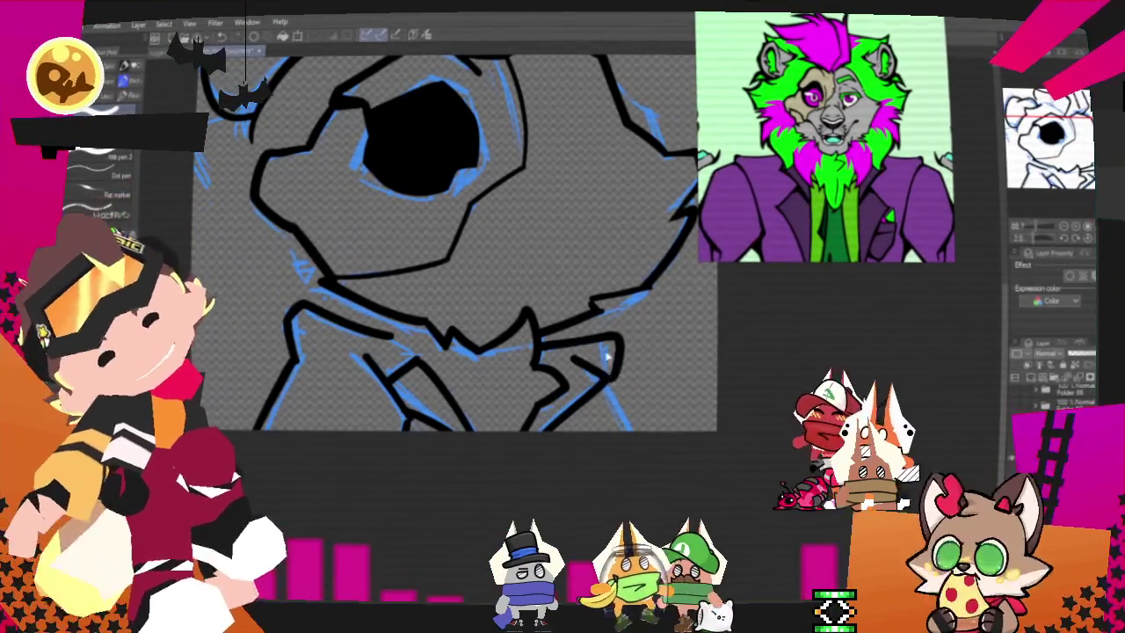
key(ctrl+z)
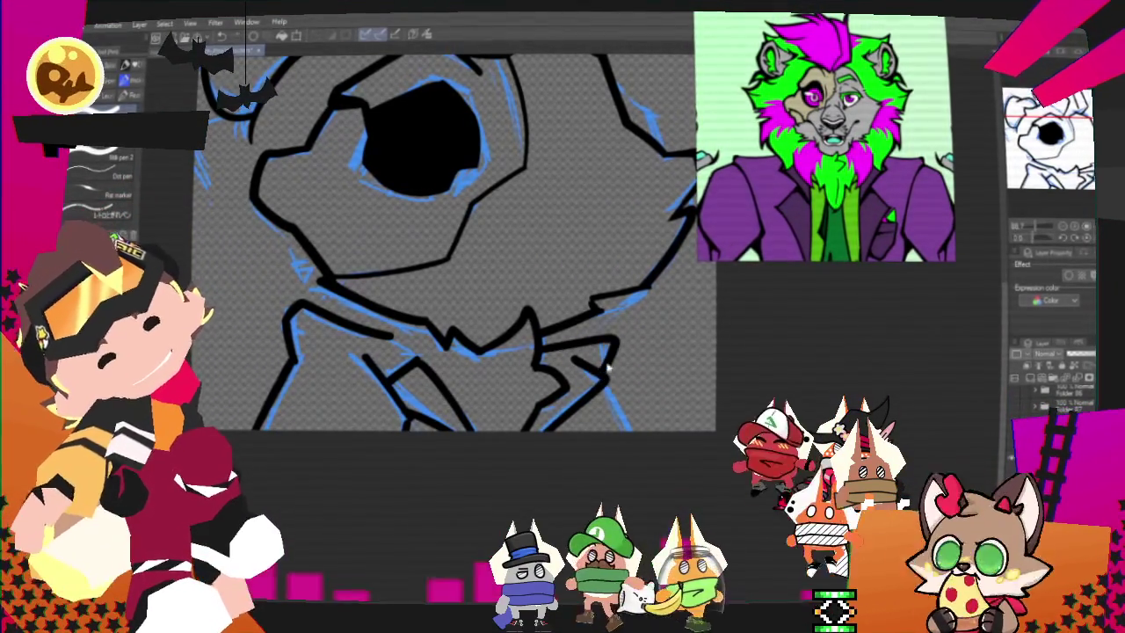
mouse_move(538, 339)
mouse_down()
mouse_move(626, 352)
mouse_move(630, 429)
mouse_up()
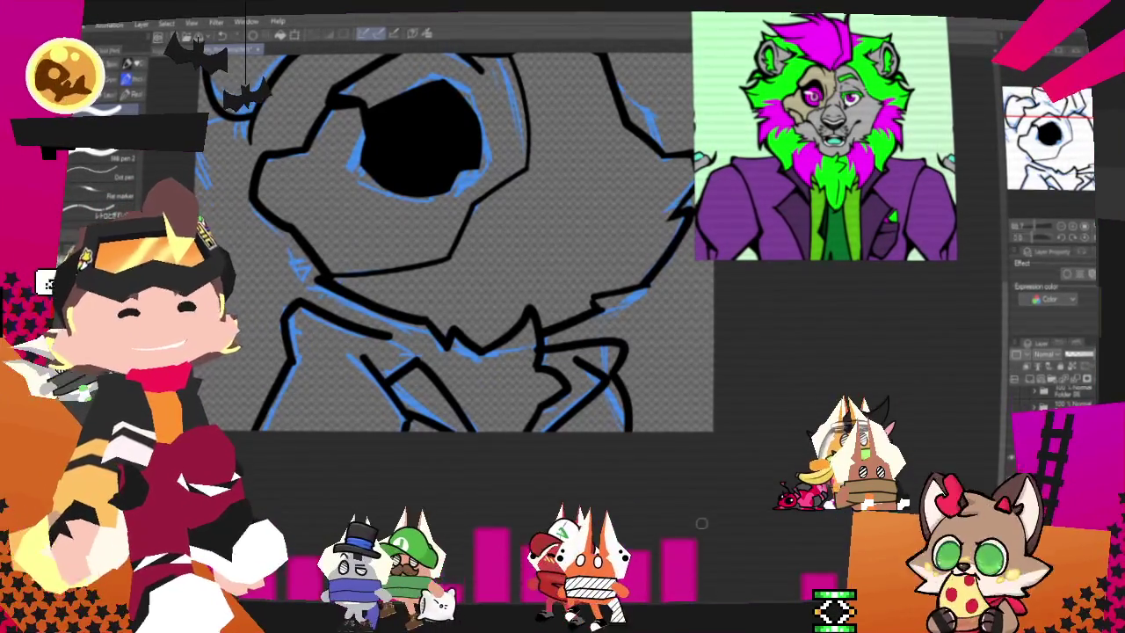
scroll(355, 394, down, 2)
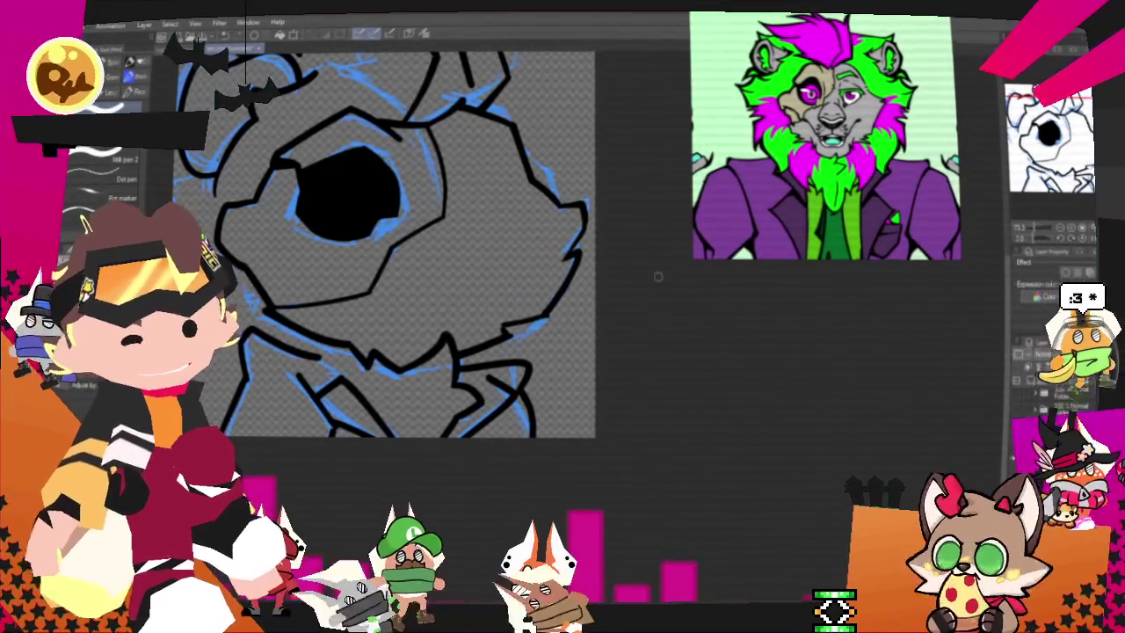
- Bucket-fill the lion's right cheek light gray and the area around the eye beige
scroll(621, 312, down, 2)
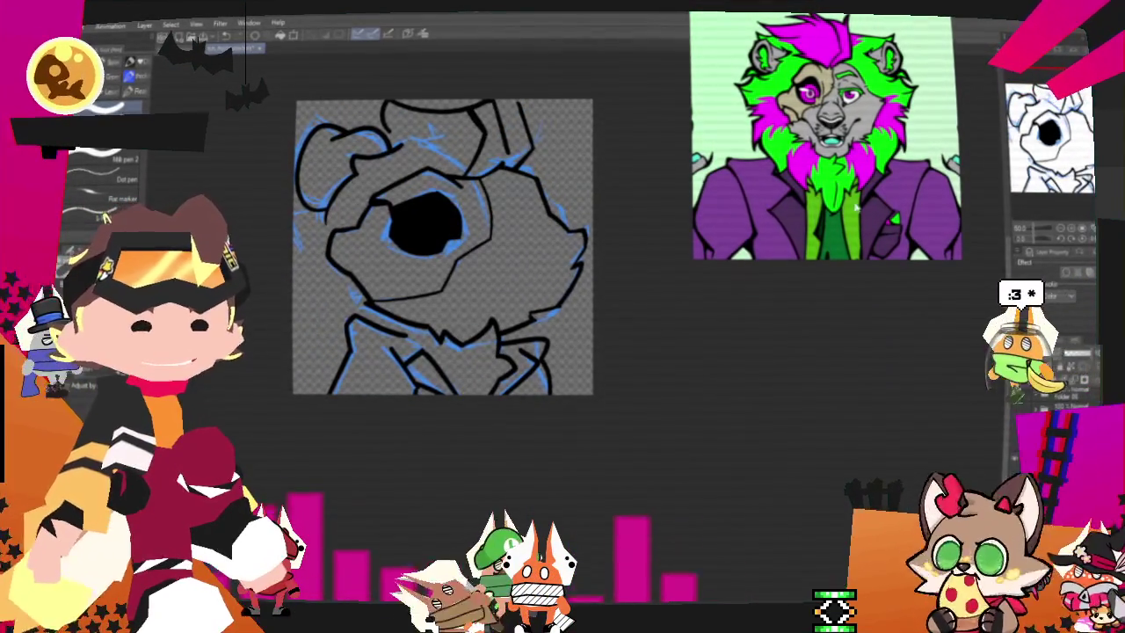
scroll(596, 283, down, 1)
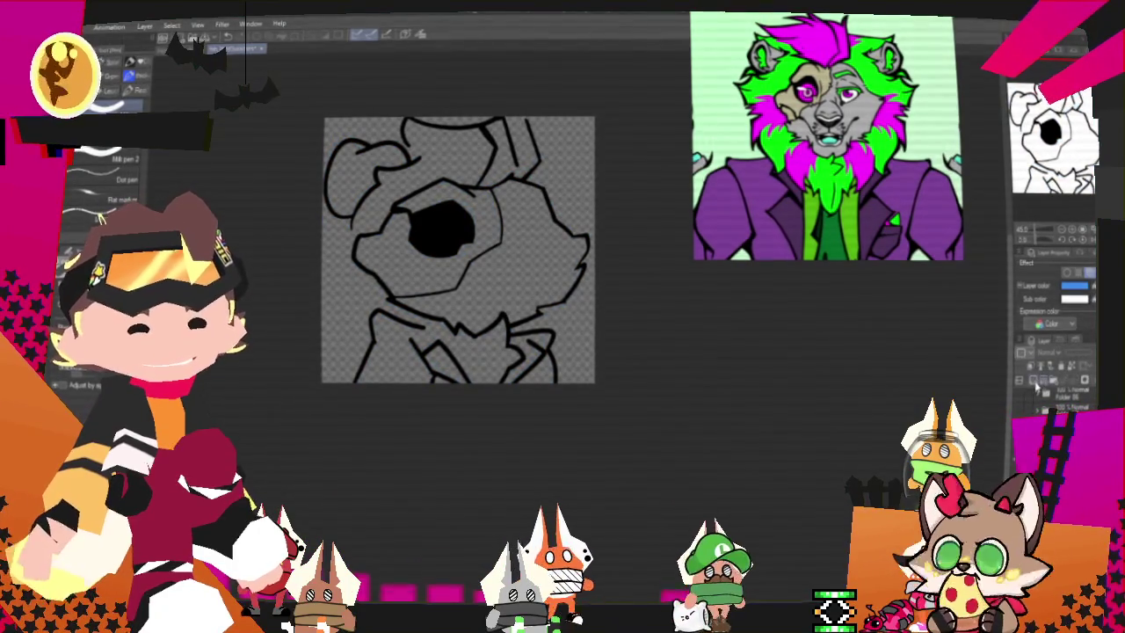
scroll(923, 220, up, 3)
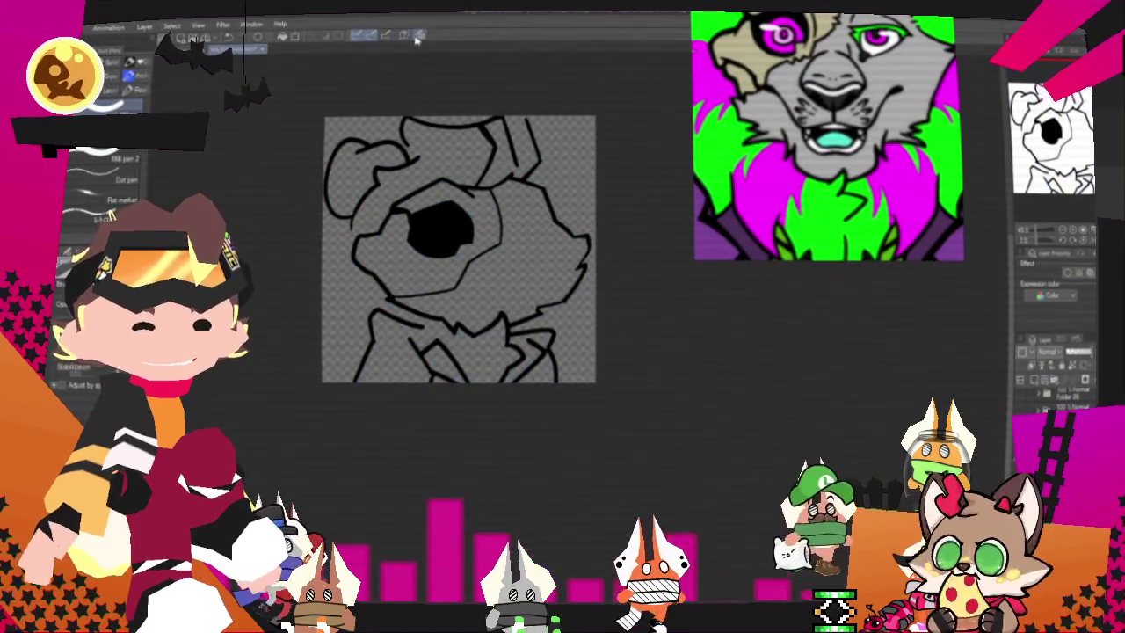
scroll(522, 240, up, 2)
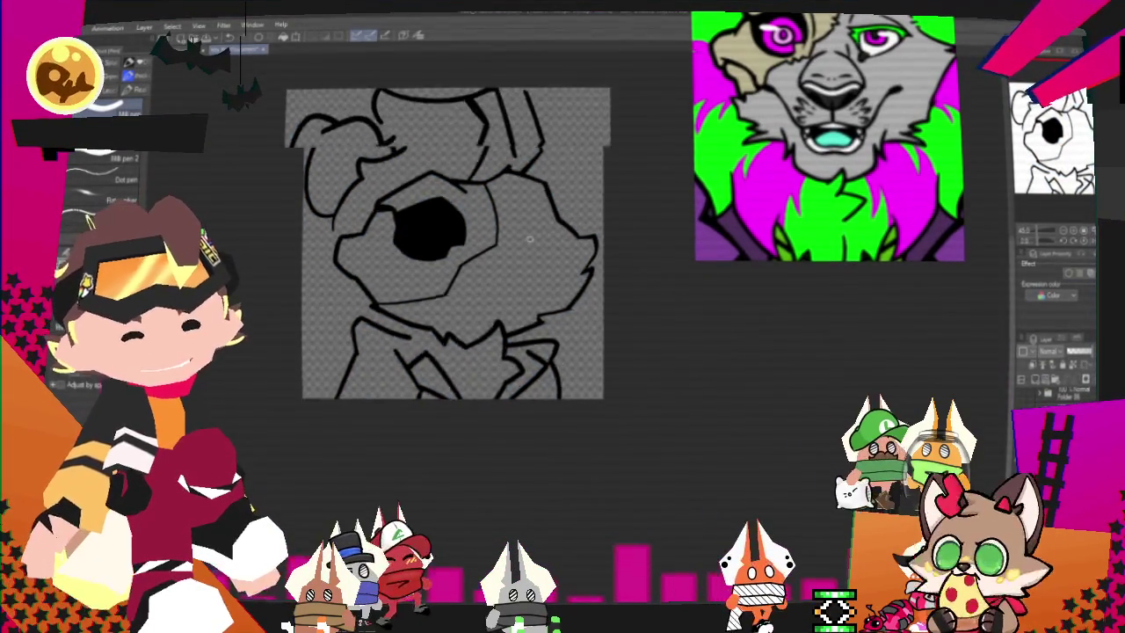
key(g)
click(486, 294)
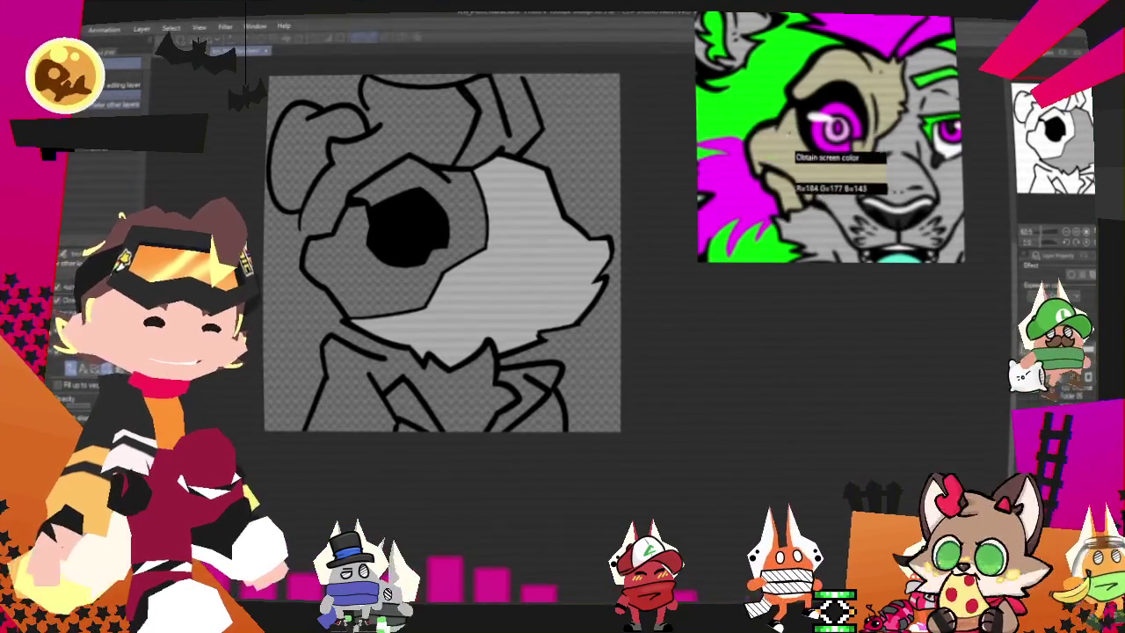
click(352, 281)
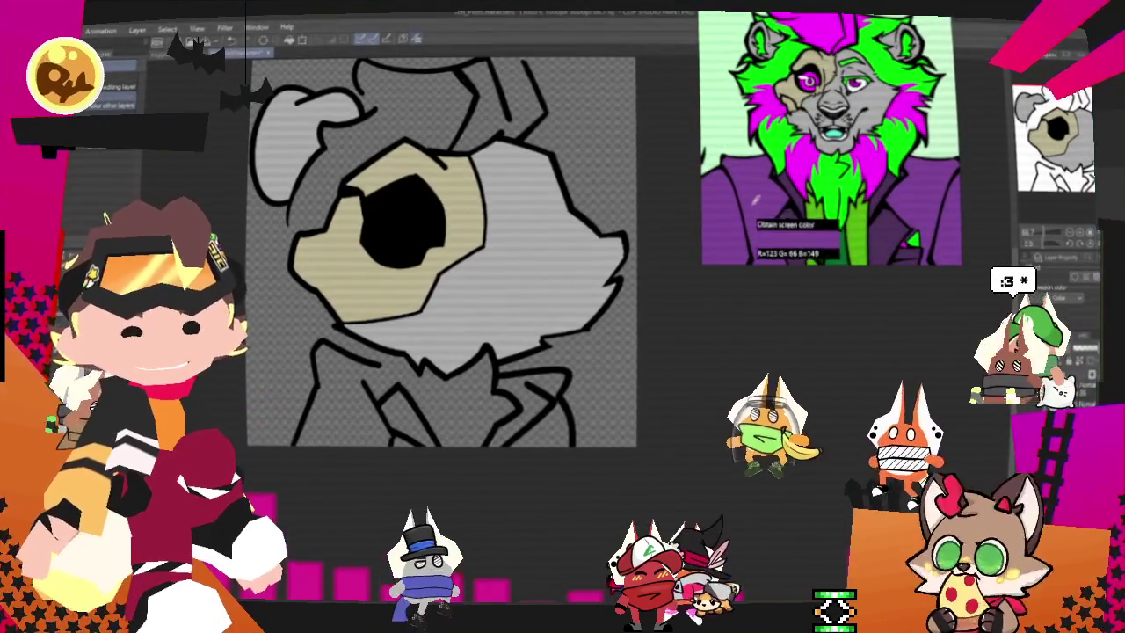
scroll(537, 278, up, 2)
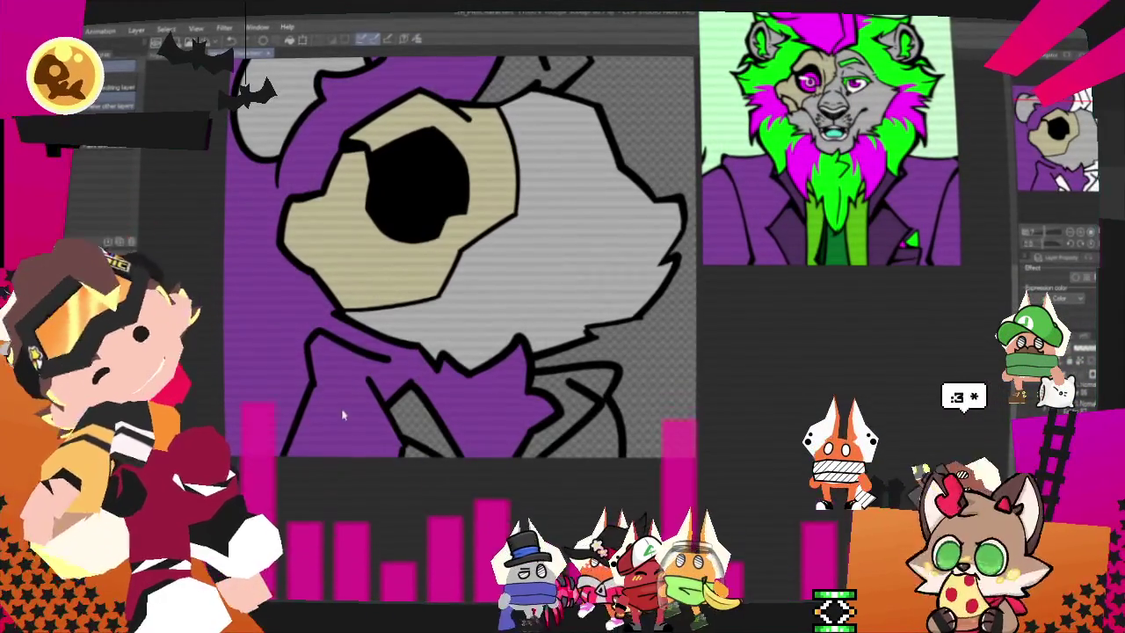
- Paint purple near the collar and fill the left and lower-right jacket areas purple
key(p)
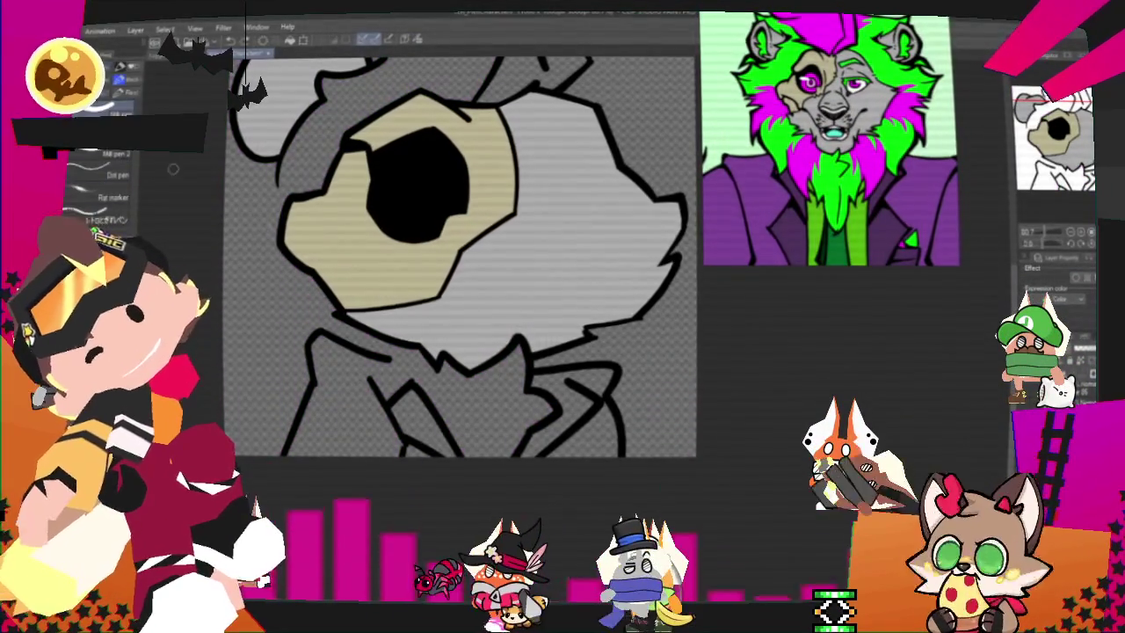
drag(386, 359, 410, 379)
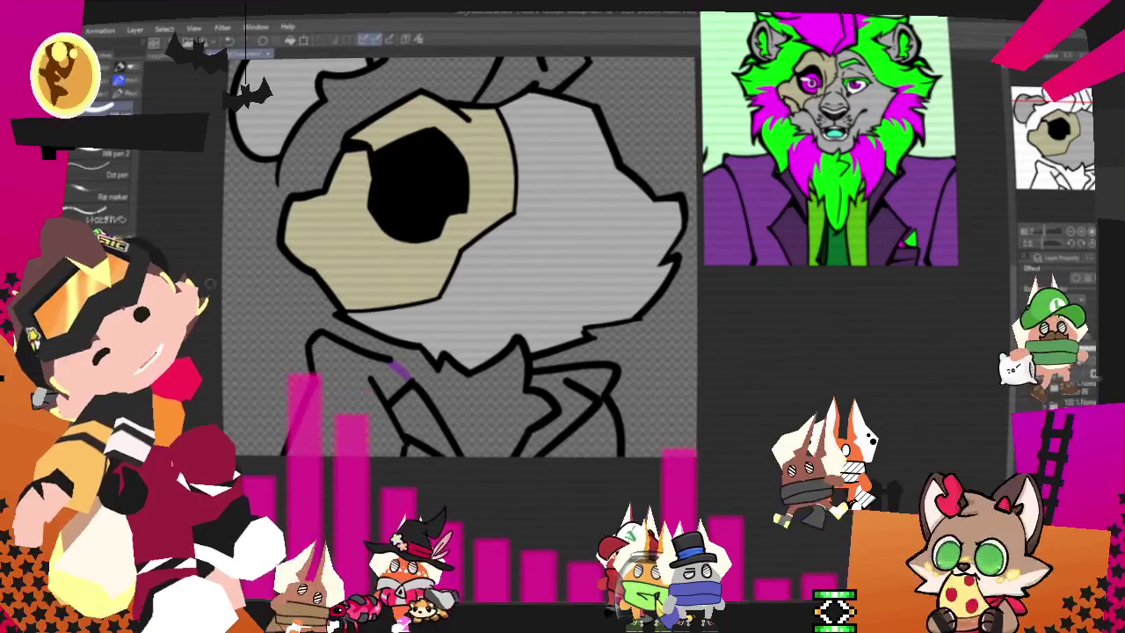
click(343, 413)
click(609, 442)
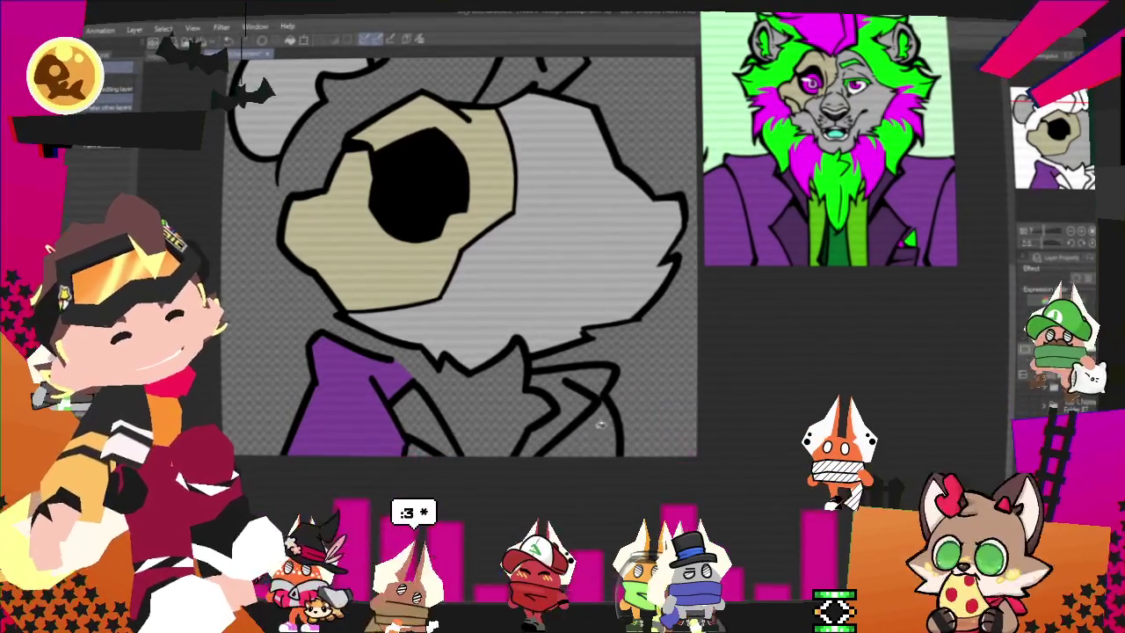
click(610, 441)
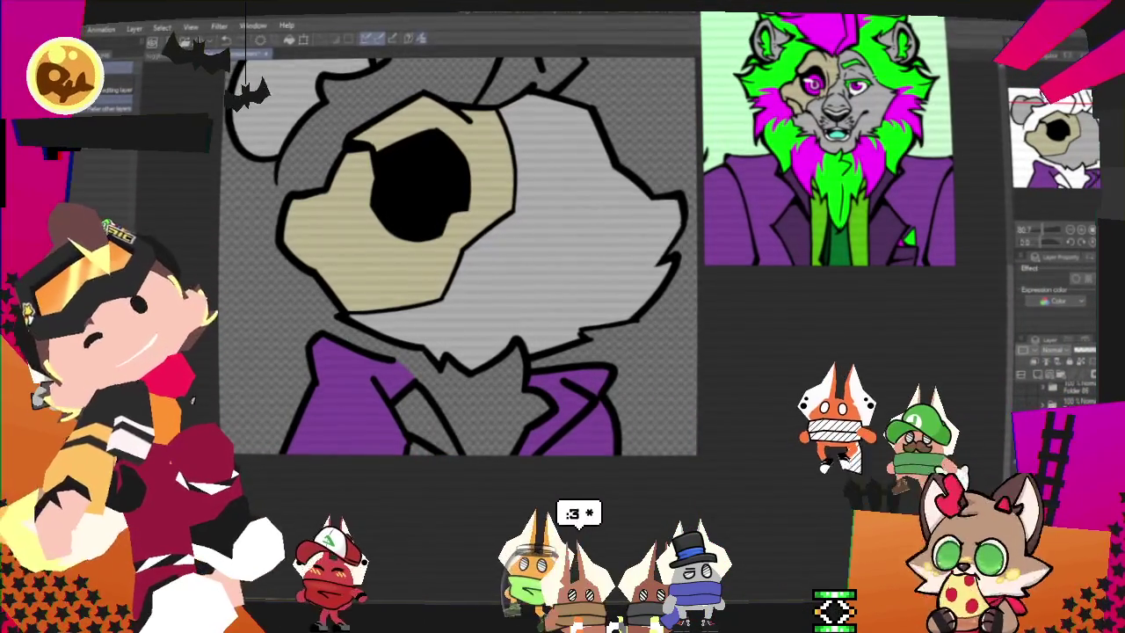
- Switch between the pen and fill tools and pan up to the top of the head
key(p)
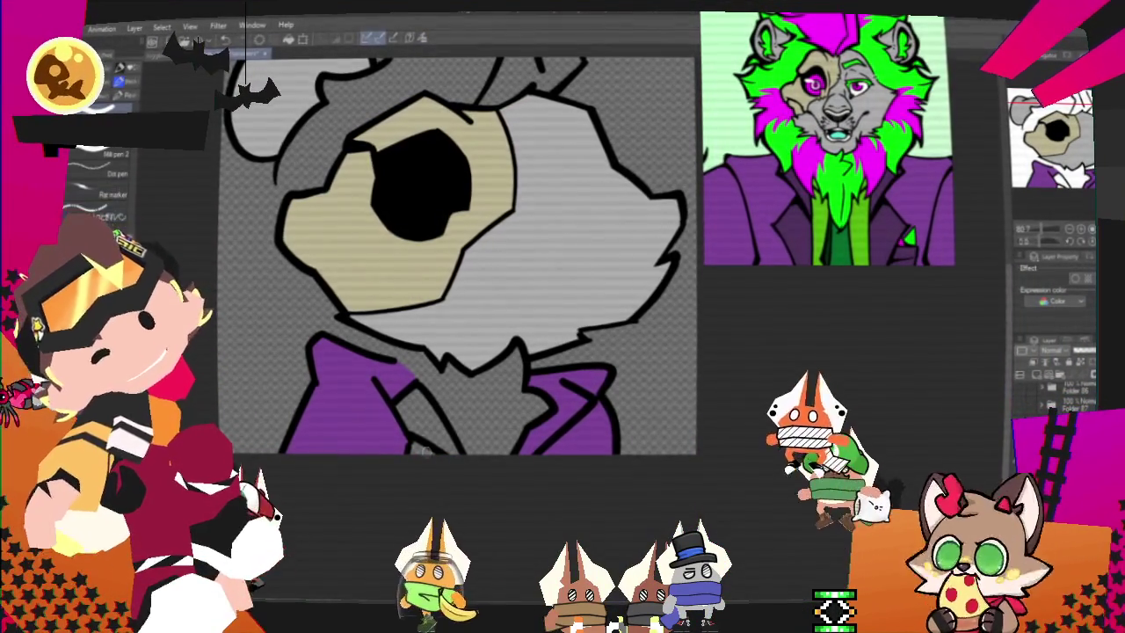
key(g)
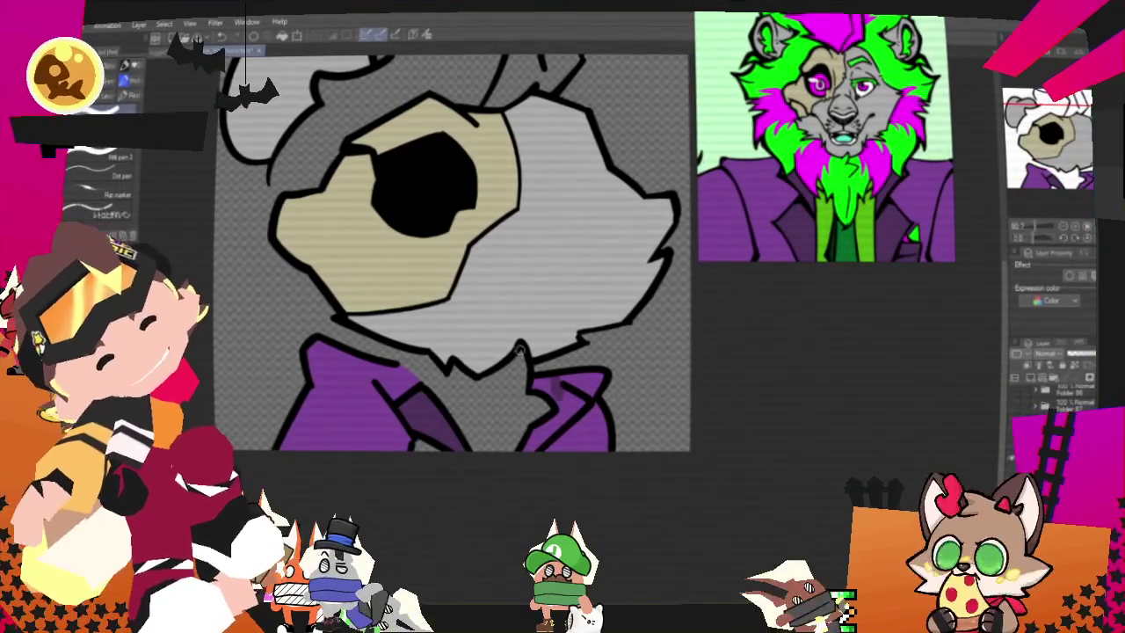
key(p)
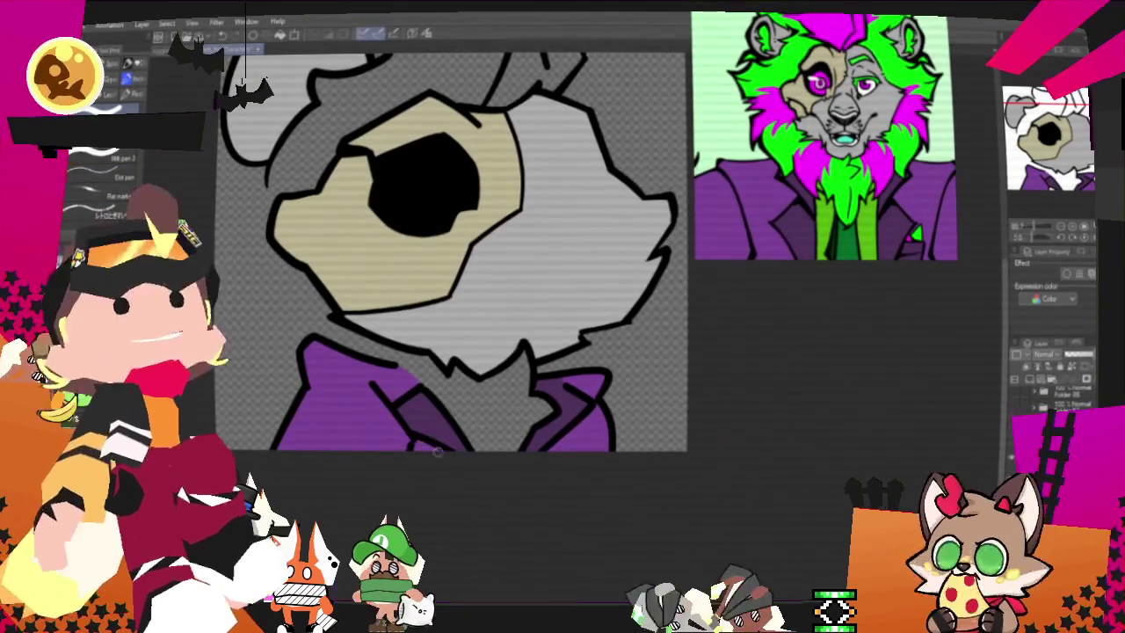
drag(439, 451, 455, 579)
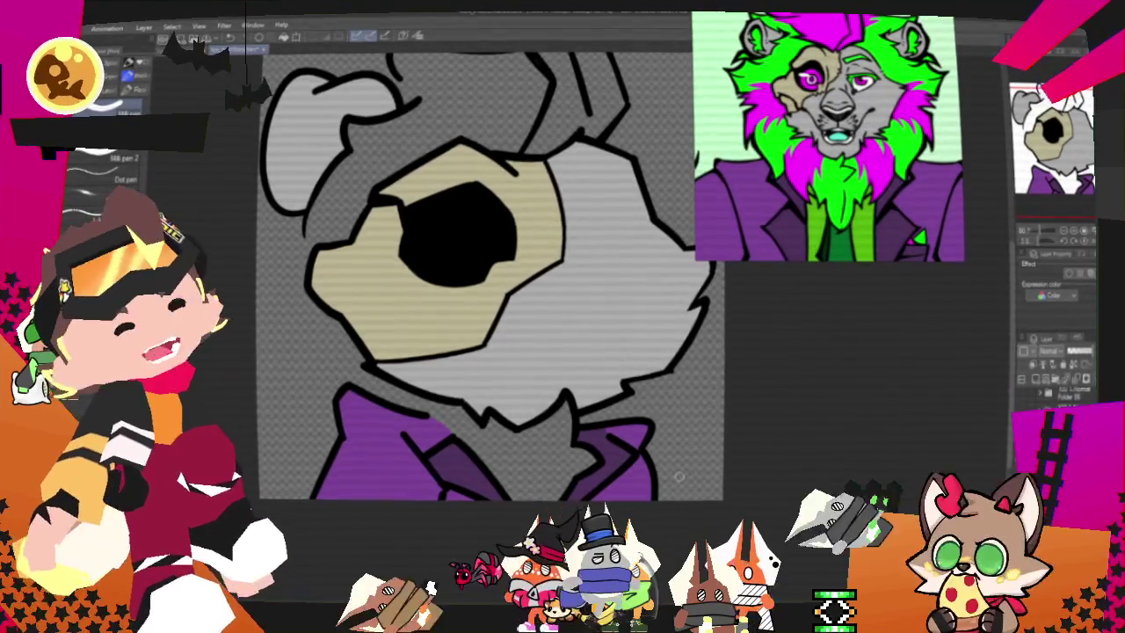
scroll(679, 476, down, 3)
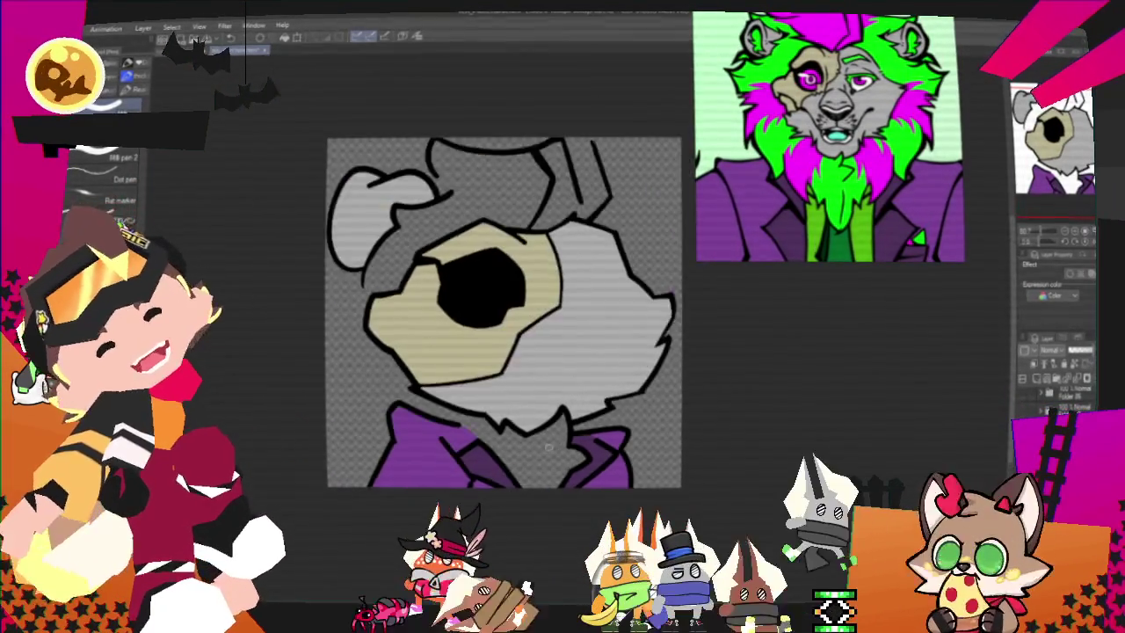
scroll(538, 200, up, 1)
scroll(538, 201, up, 1)
scroll(538, 200, up, 1)
scroll(538, 201, up, 1)
scroll(537, 200, down, 2)
scroll(477, 258, up, 2)
scroll(352, 179, up, 1)
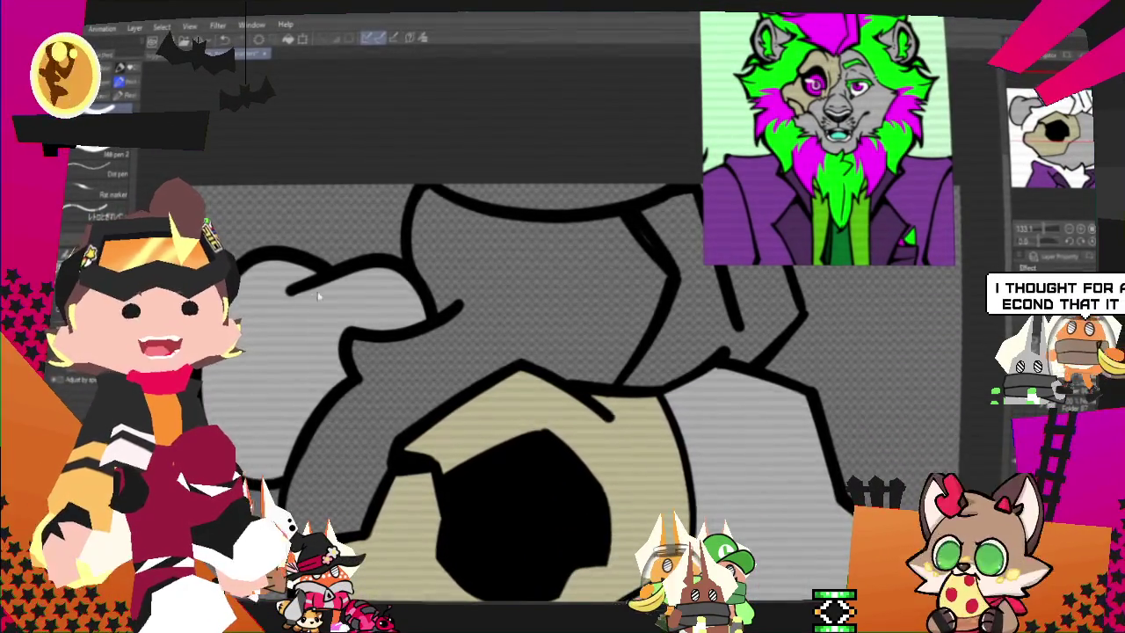
scroll(319, 296, down, 3)
scroll(352, 290, down, 2)
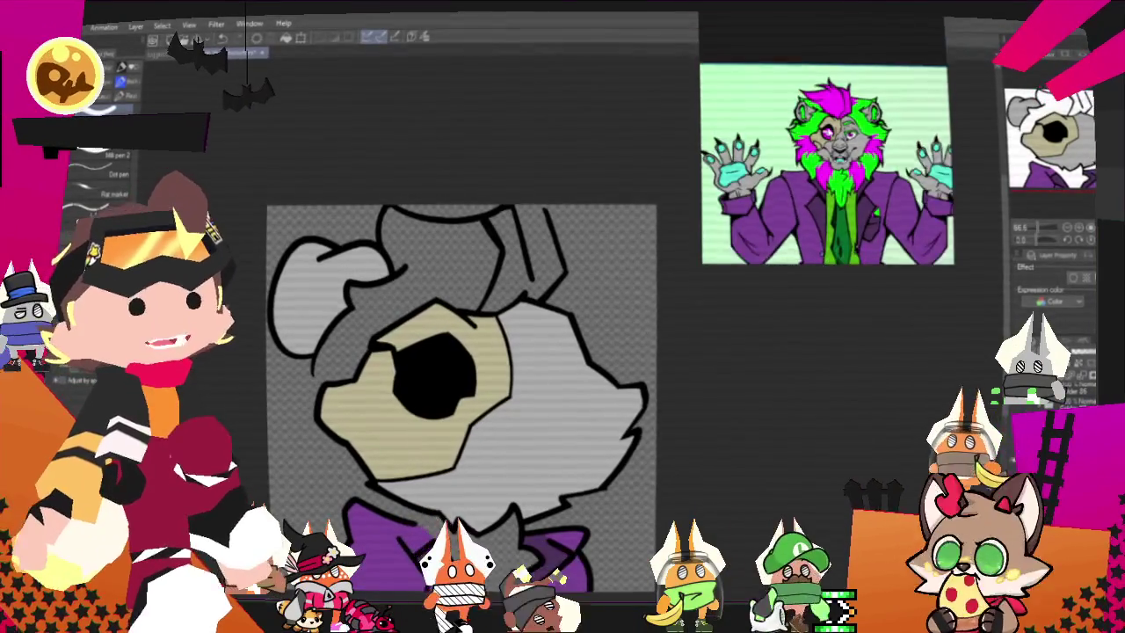
scroll(376, 400, down, 2)
scroll(376, 400, down, 1)
scroll(375, 400, up, 1)
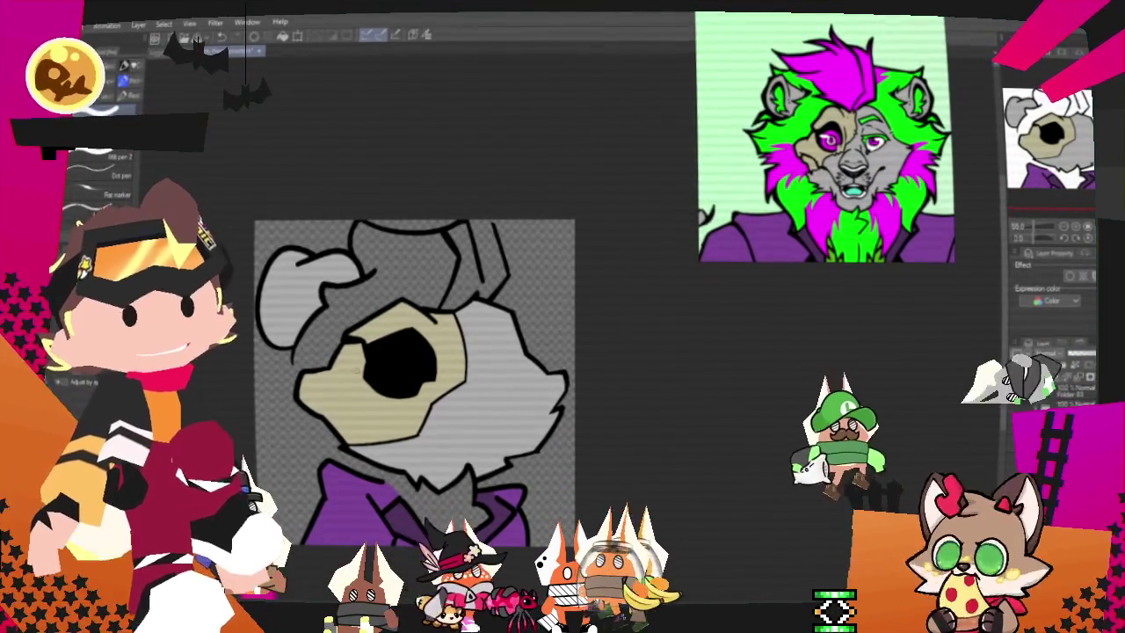
- Export the lion drawing as one flattened image with File > Export (Single Layer)
click(64, 24)
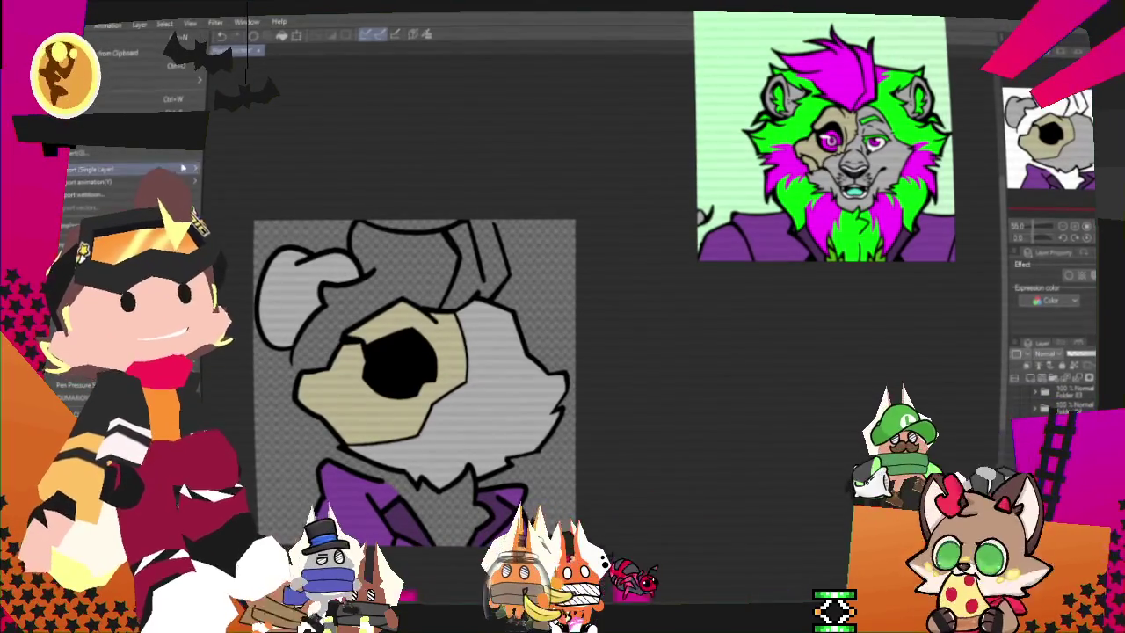
click(249, 202)
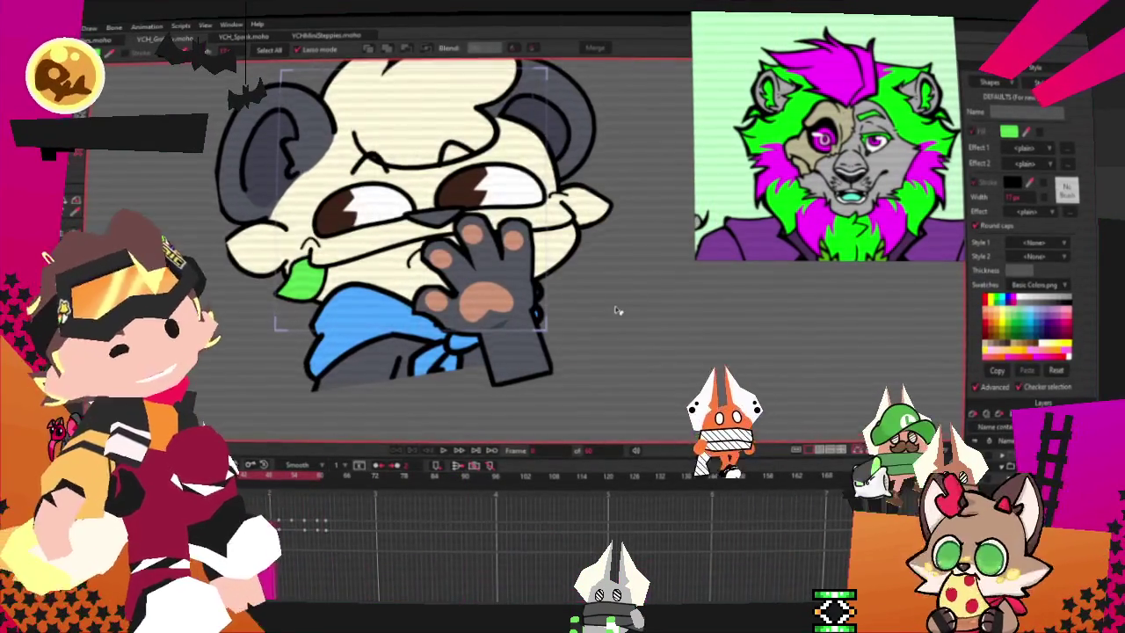
- Zoom out, pick the Transform Layer tool, and open the character image layer's settings
scroll(618, 325, down, 3)
key(m)
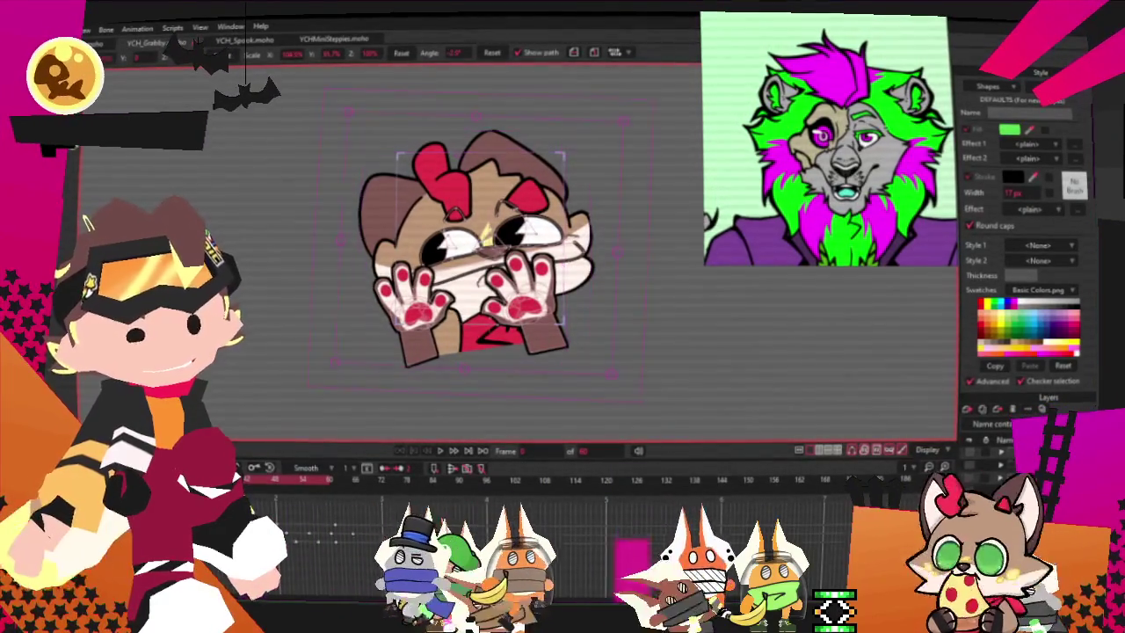
double_click(993, 437)
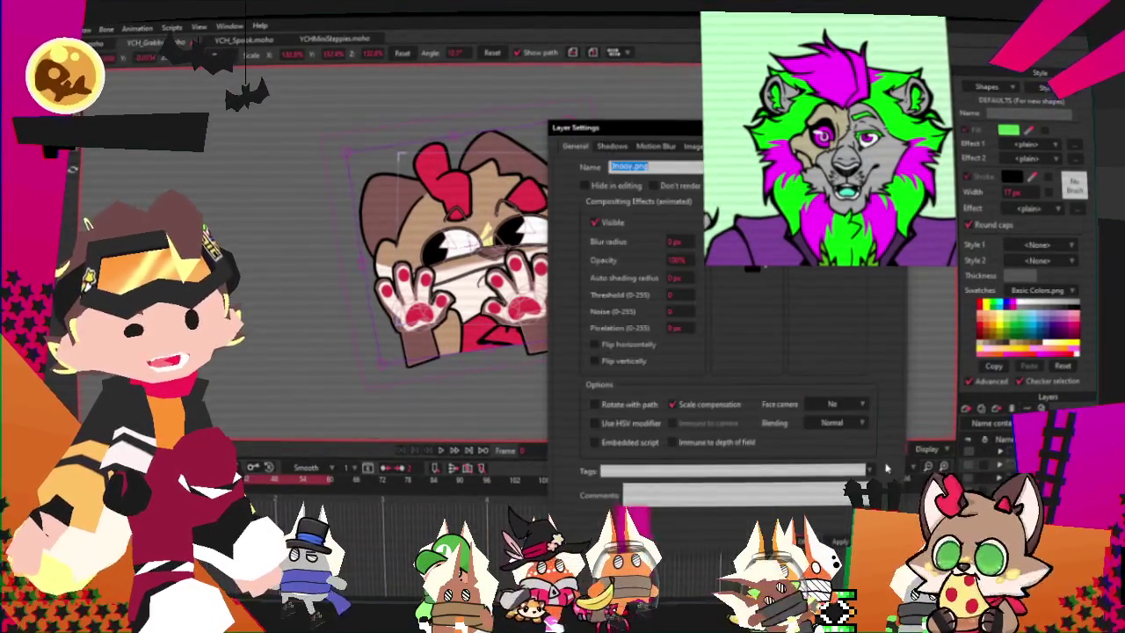
- Set the character layer's source image to the new lion emote PNG, then open File Explorer
click(693, 146)
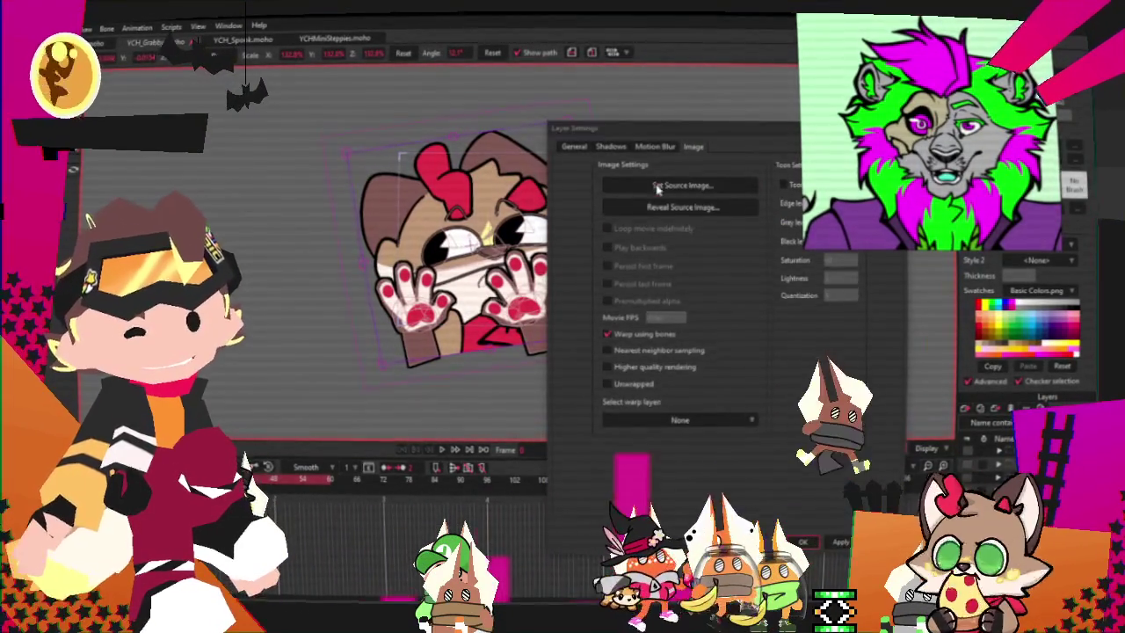
scroll(892, 307, down, 5)
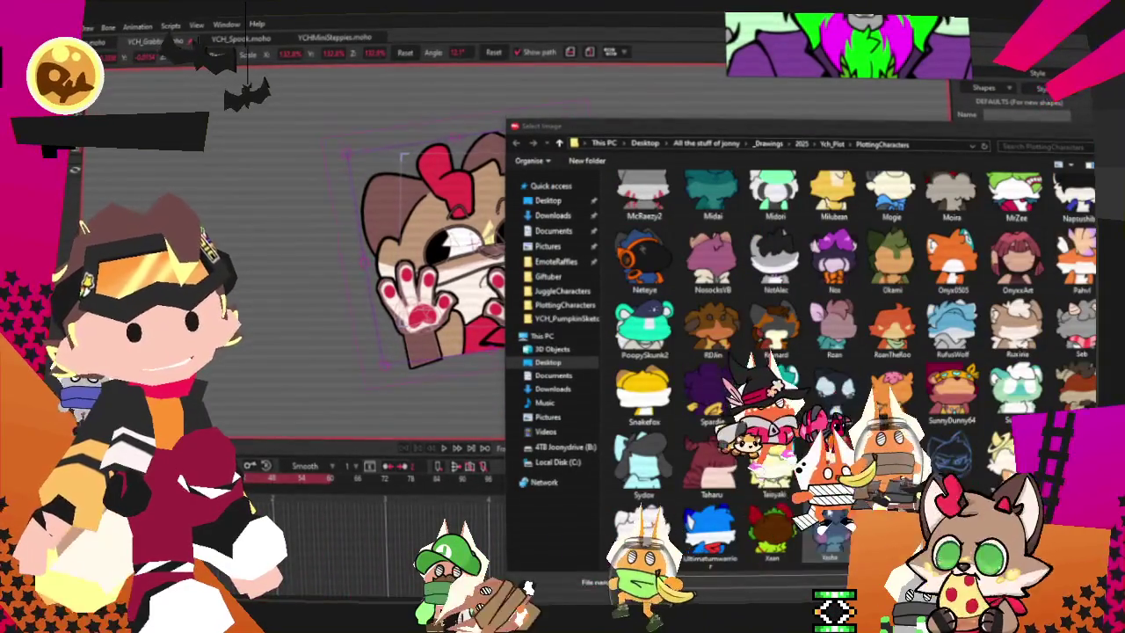
scroll(775, 369, up, 5)
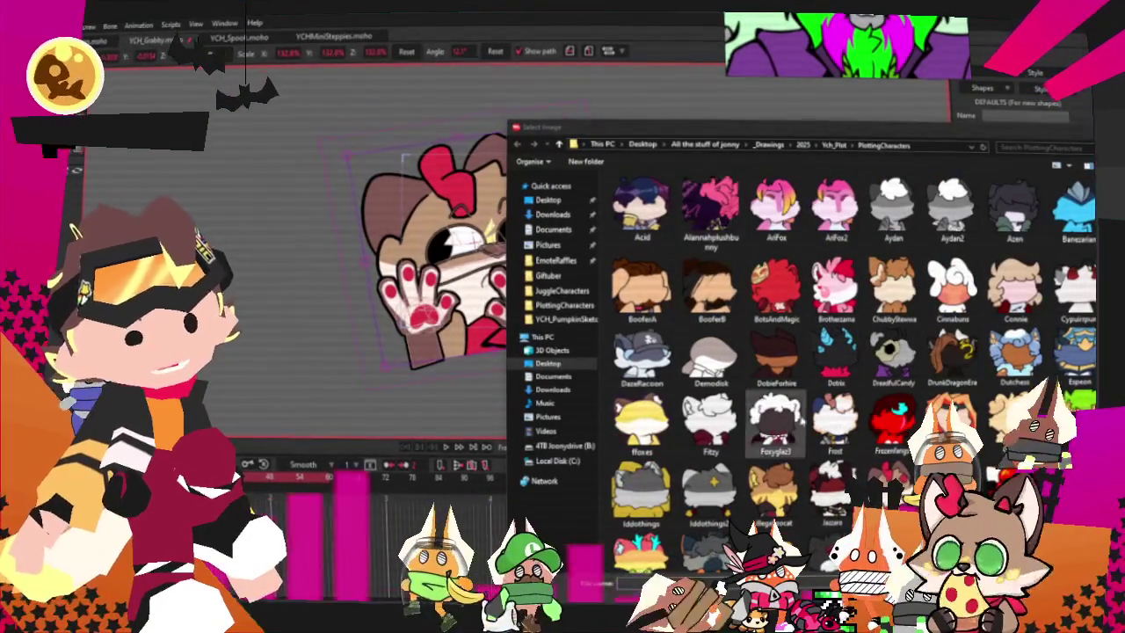
scroll(953, 330, down, 3)
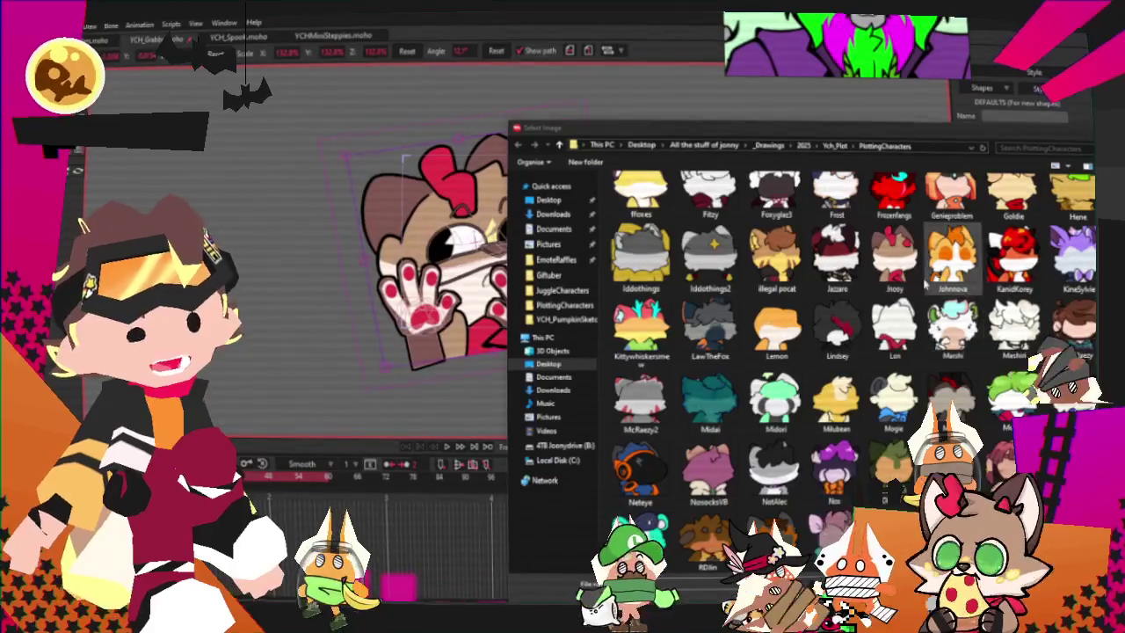
scroll(804, 298, up, 3)
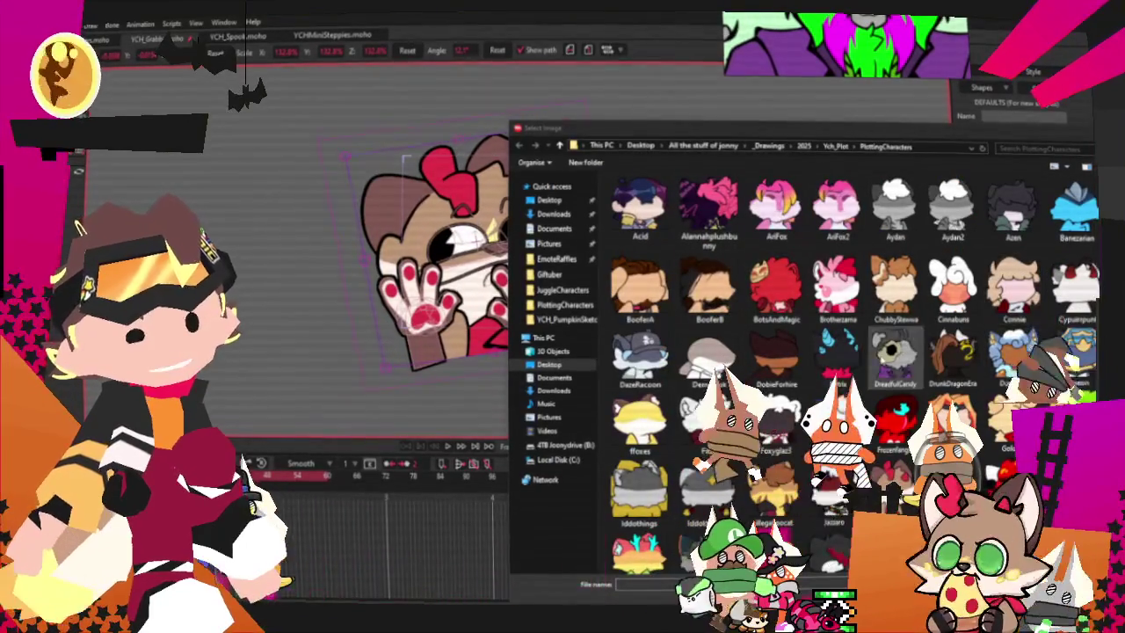
double_click(895, 356)
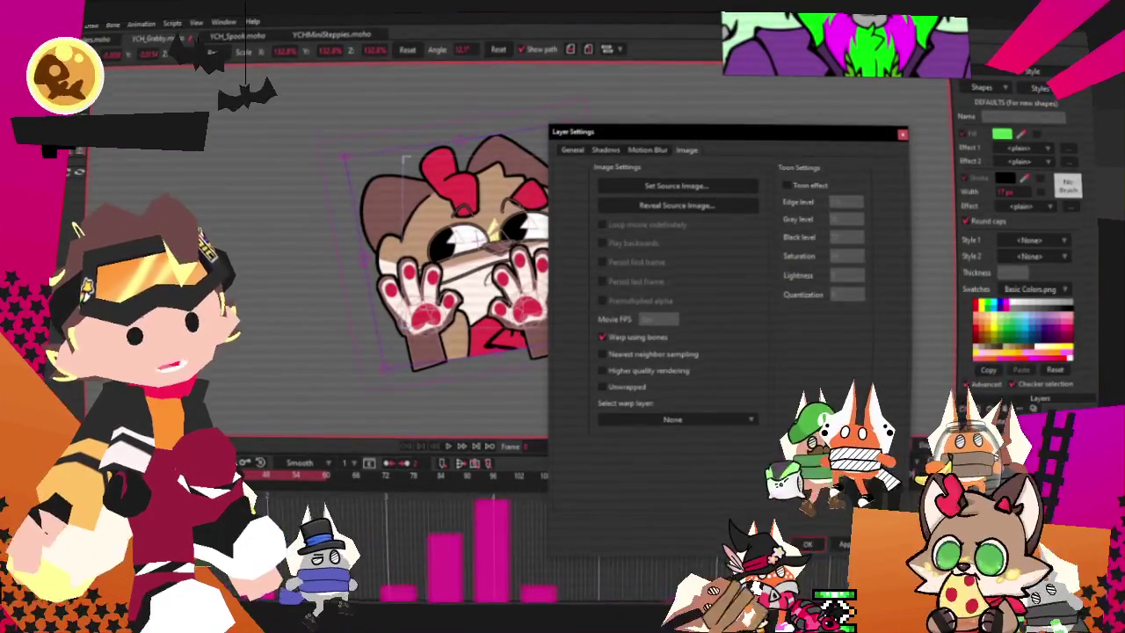
key(Return)
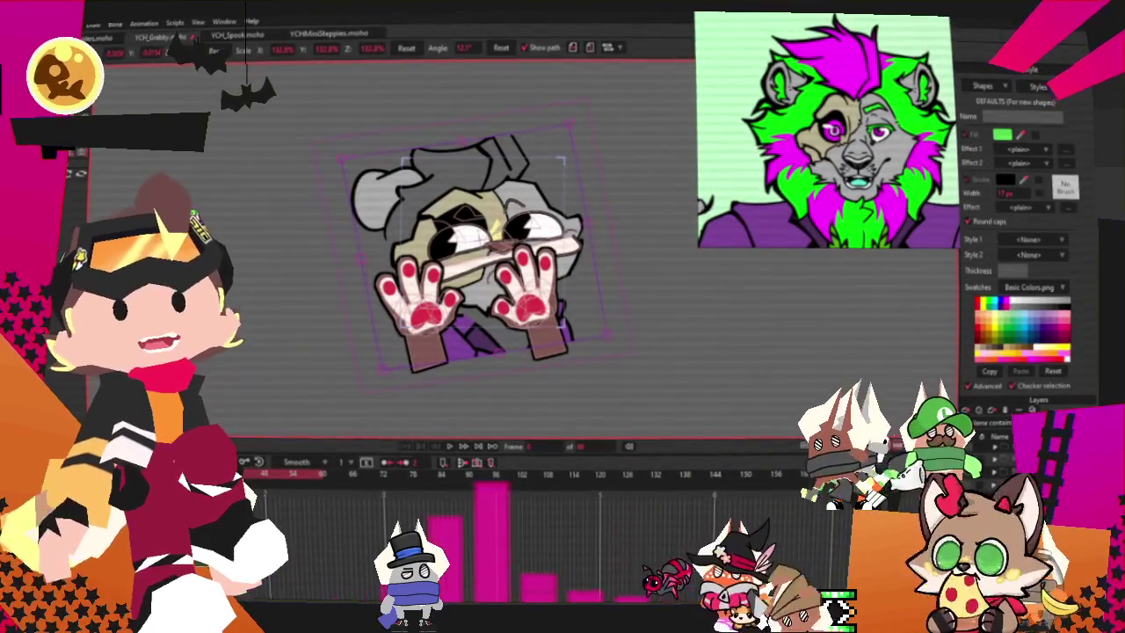
key(super+e)
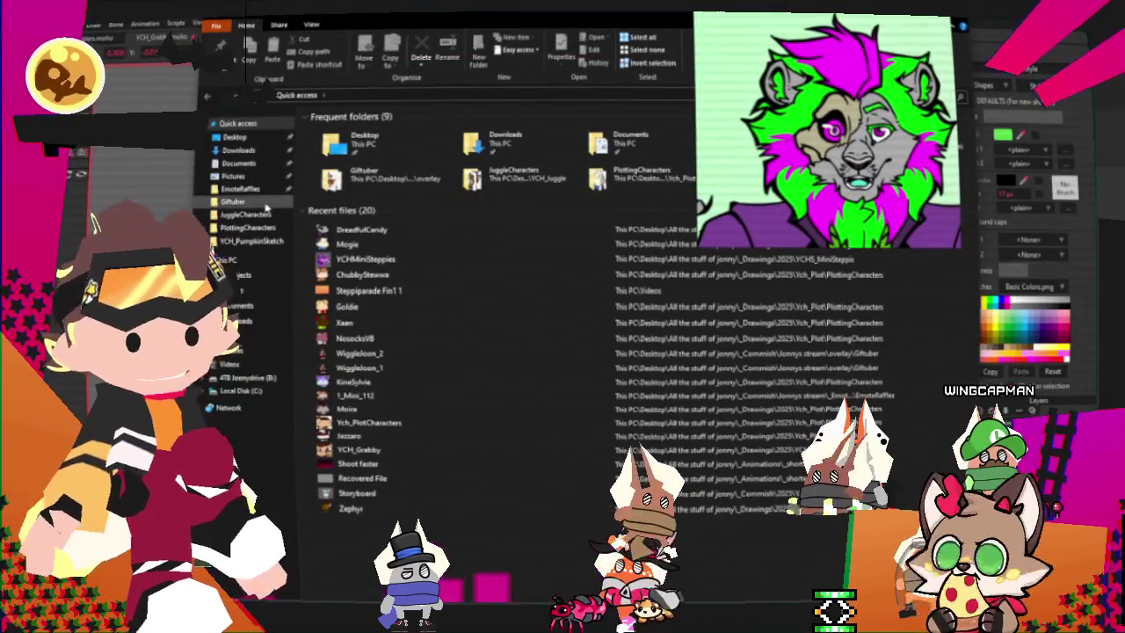
- Navigate to Giftuber > EmoteRaffles and play the TripleGrablets clip
click(233, 202)
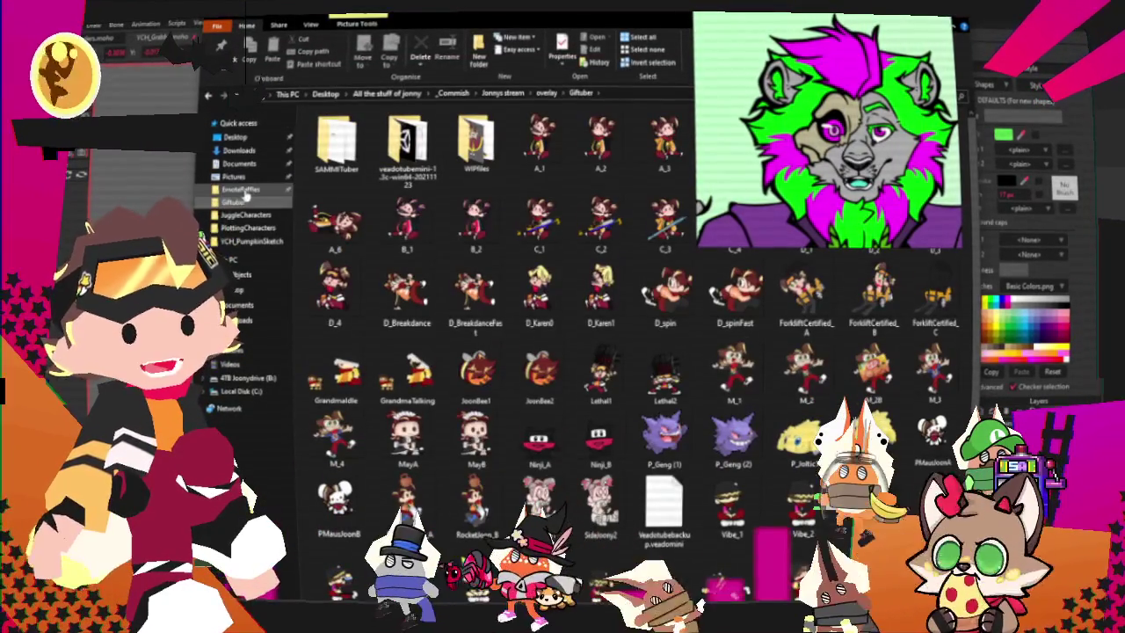
click(238, 189)
double_click(814, 356)
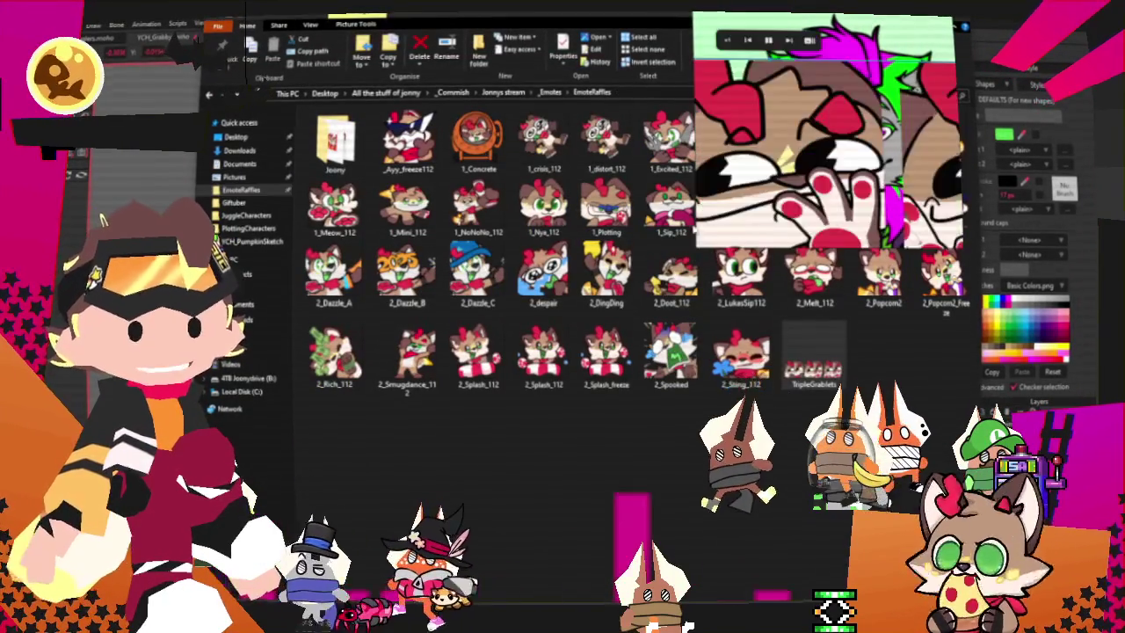
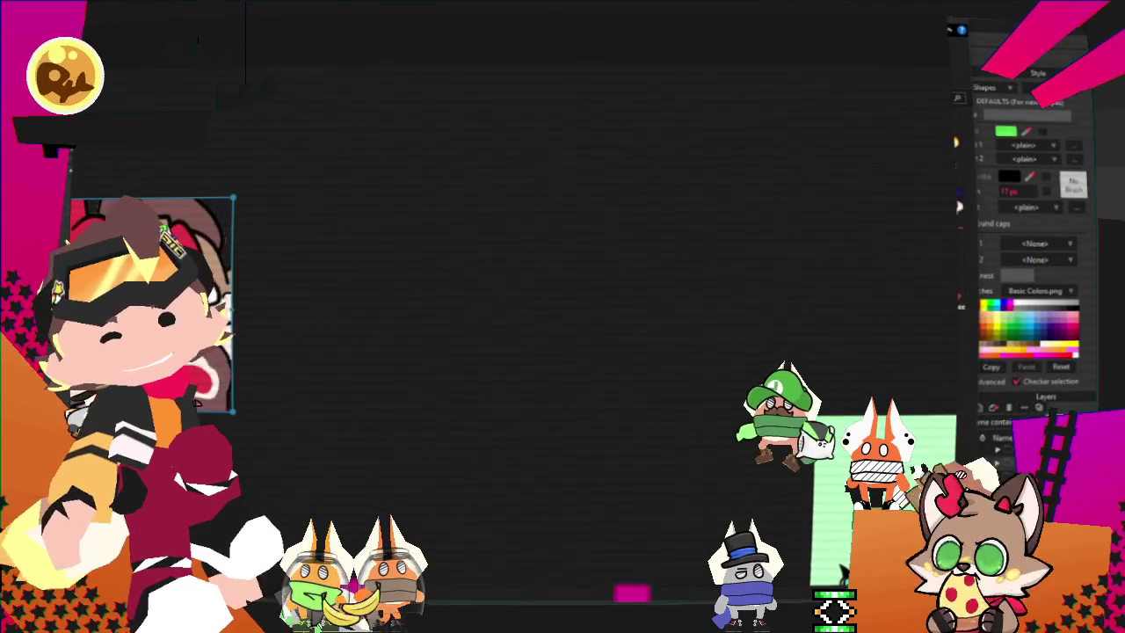
- Look over the emotes in the EmoteRaffles folder in File Explorer, then return to Moho
key(alt+Tab)
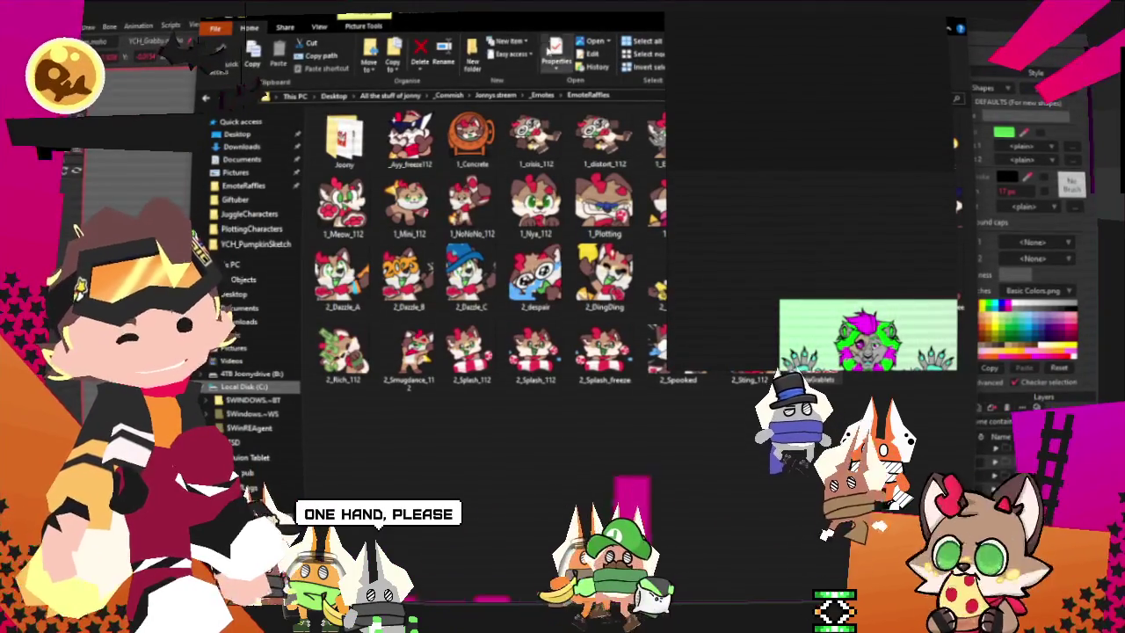
key(alt+Tab)
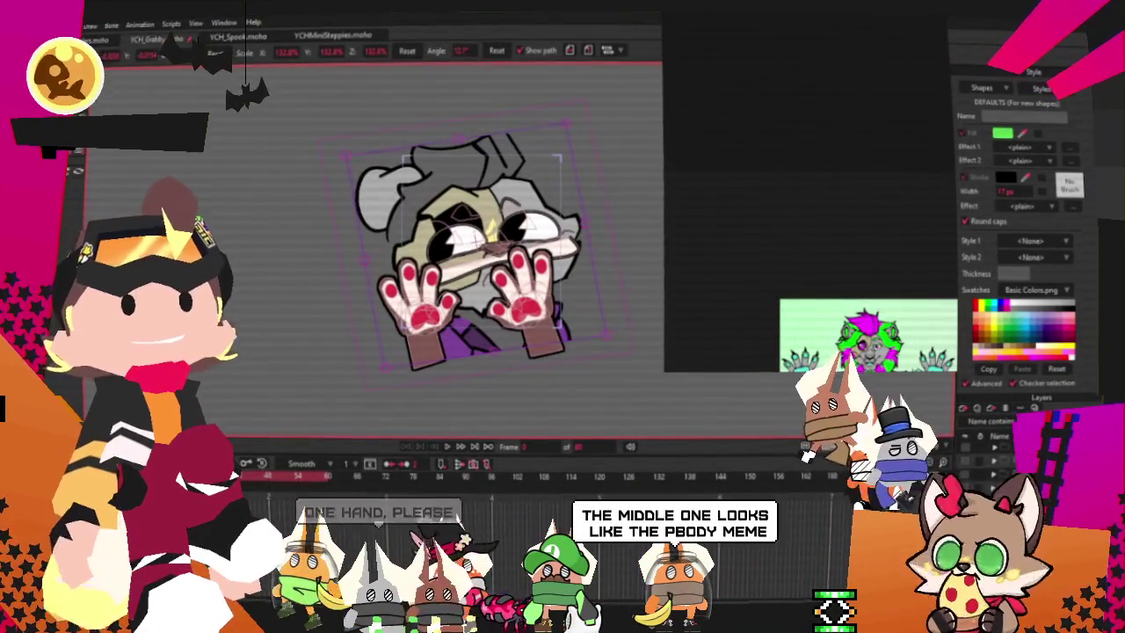
- Place the green-and-magenta lion reference beside the canvas and enlarge it to fill the viewer
drag(891, 289, 848, 189)
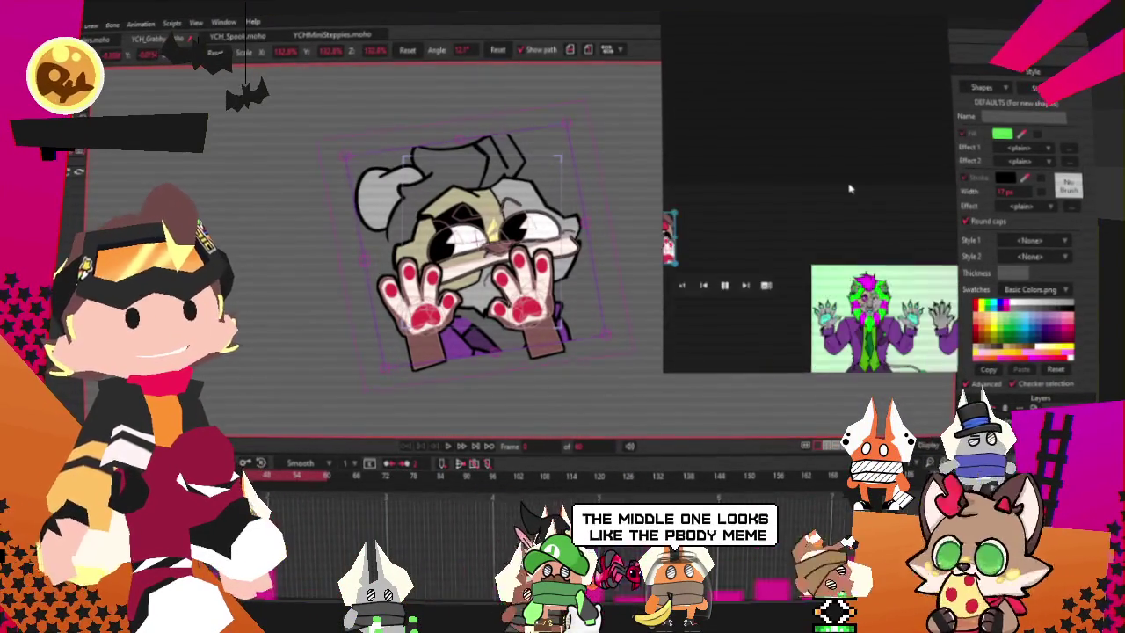
scroll(914, 203, up, 2)
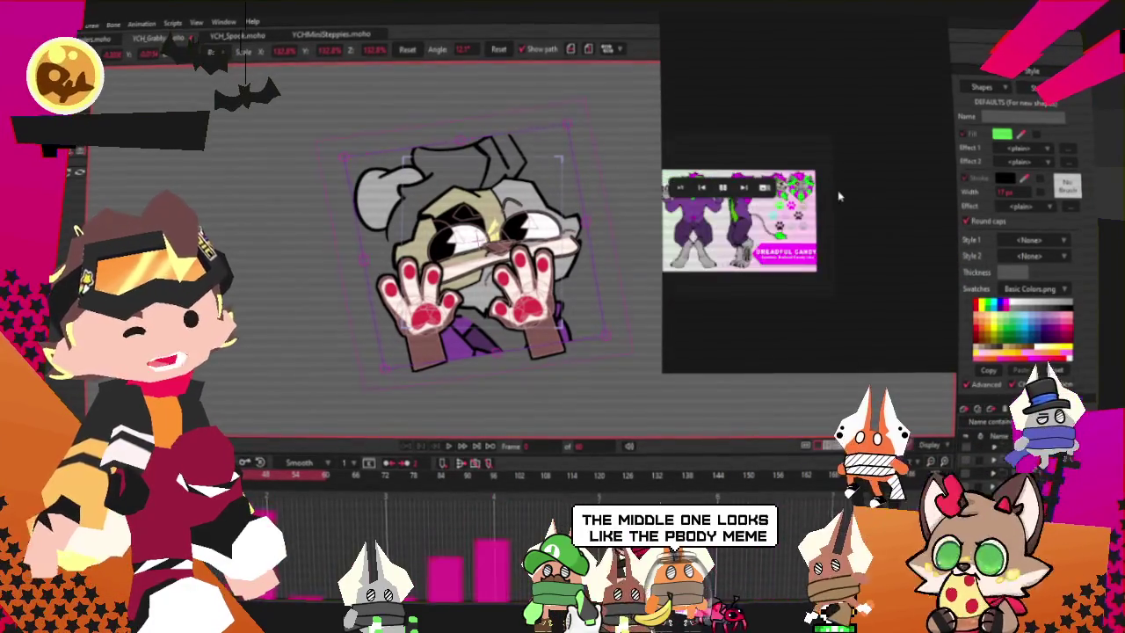
scroll(914, 203, up, 2)
scroll(915, 203, up, 2)
scroll(914, 203, up, 2)
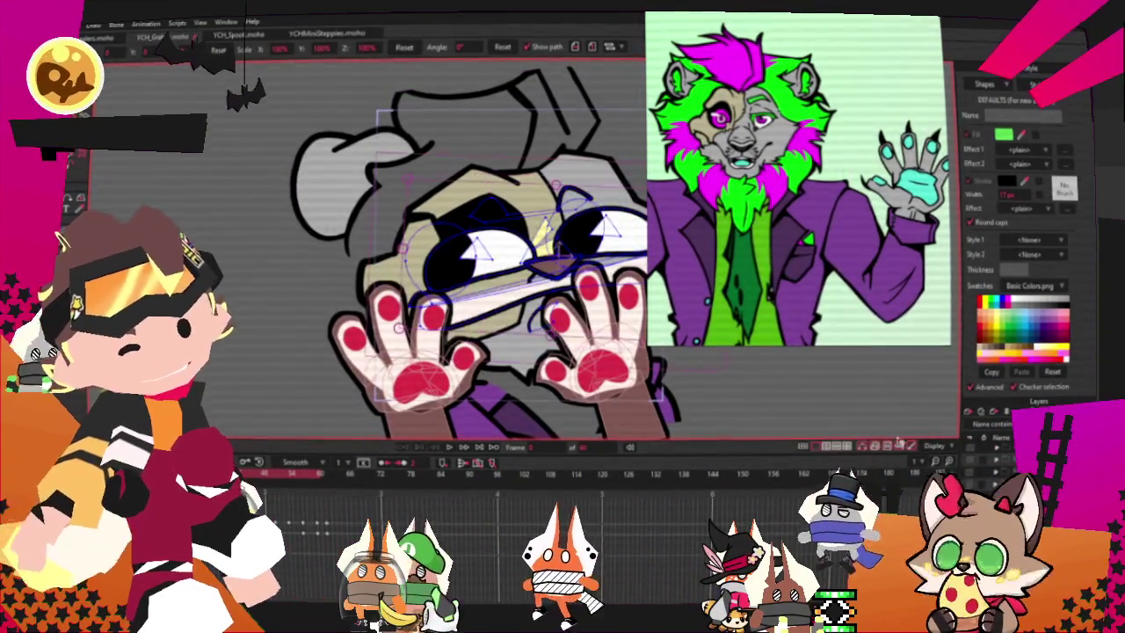
- Fill the coloured shape in the character's eye with bright magenta
scroll(434, 259, up, 3)
key(g)
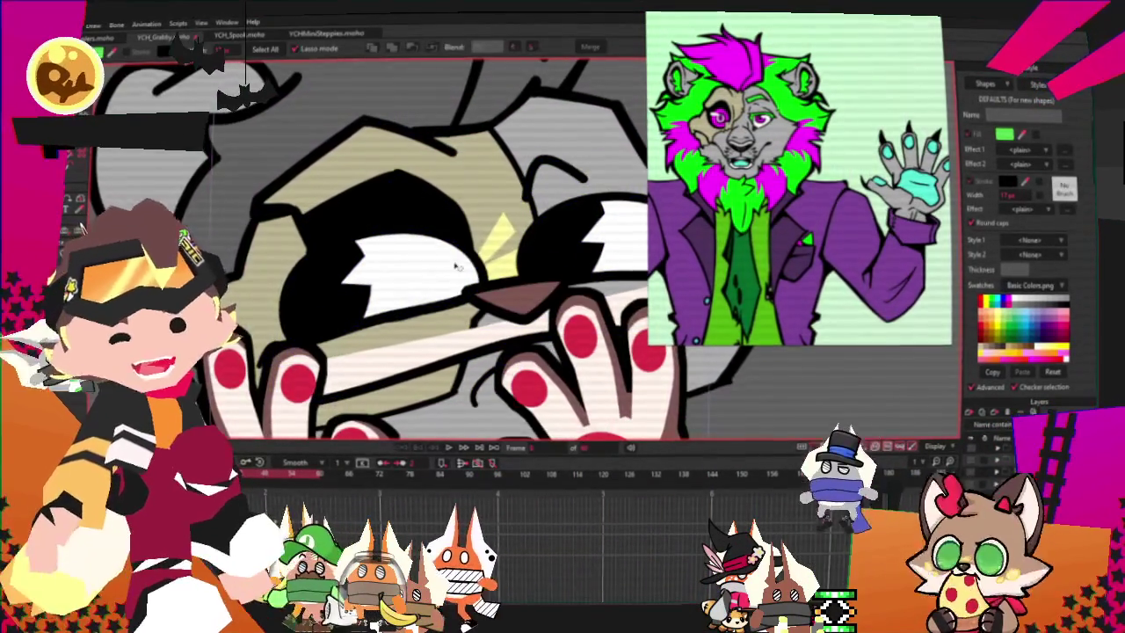
click(434, 259)
scroll(705, 96, up, 3)
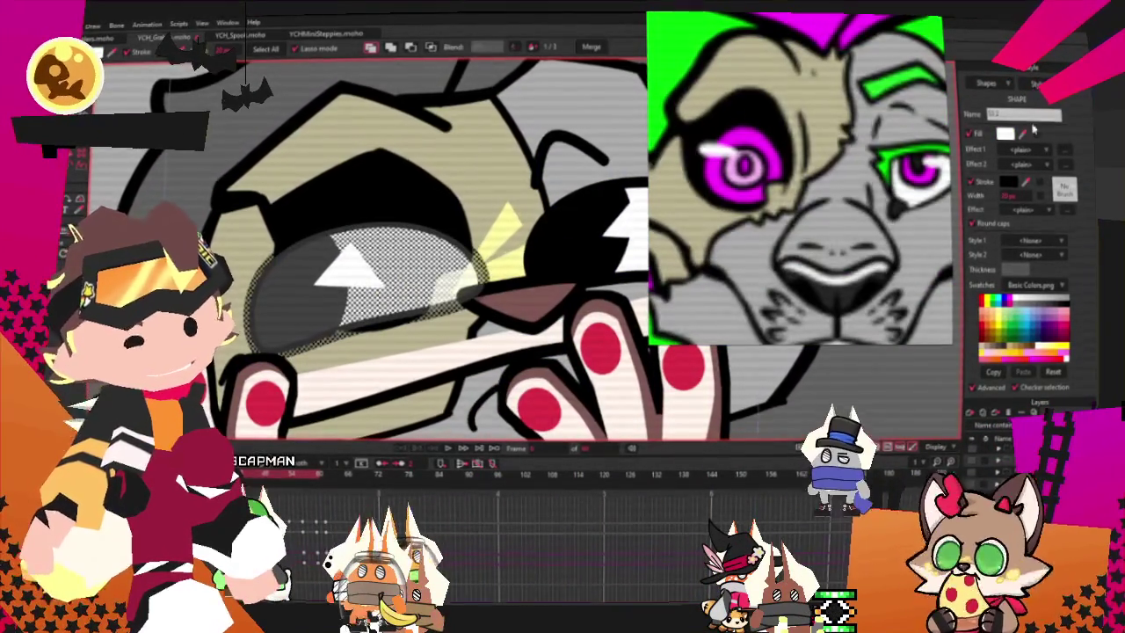
key(space)
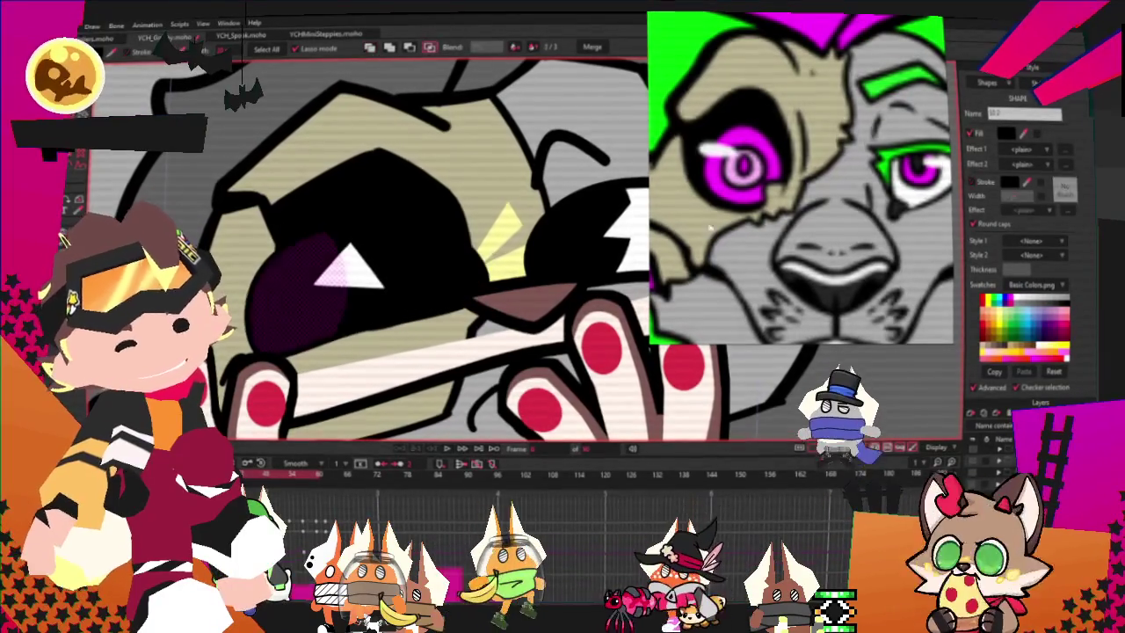
click(364, 264)
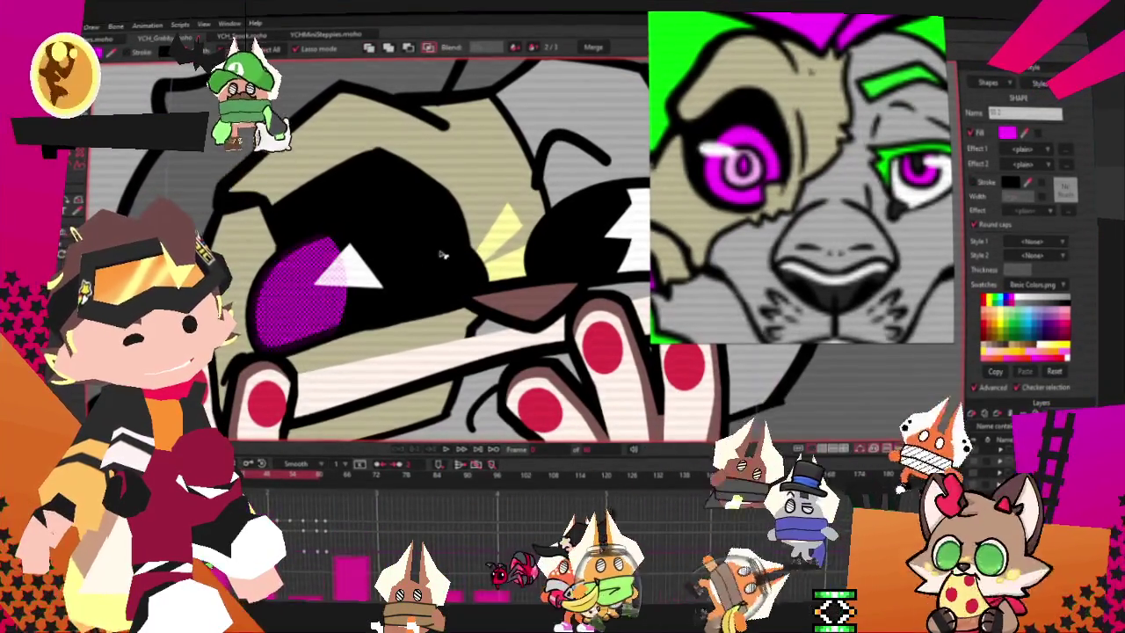
click(352, 268)
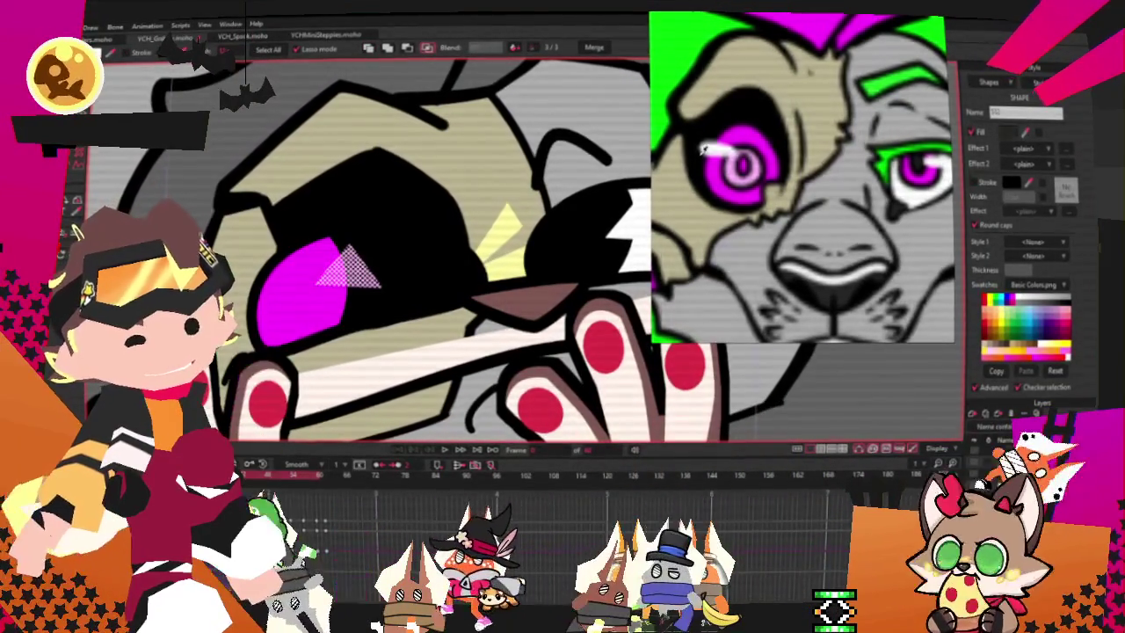
- Select the other eye's white and black shapes, then the white band across the hands
scroll(510, 247, up, 3)
click(560, 238)
click(502, 284)
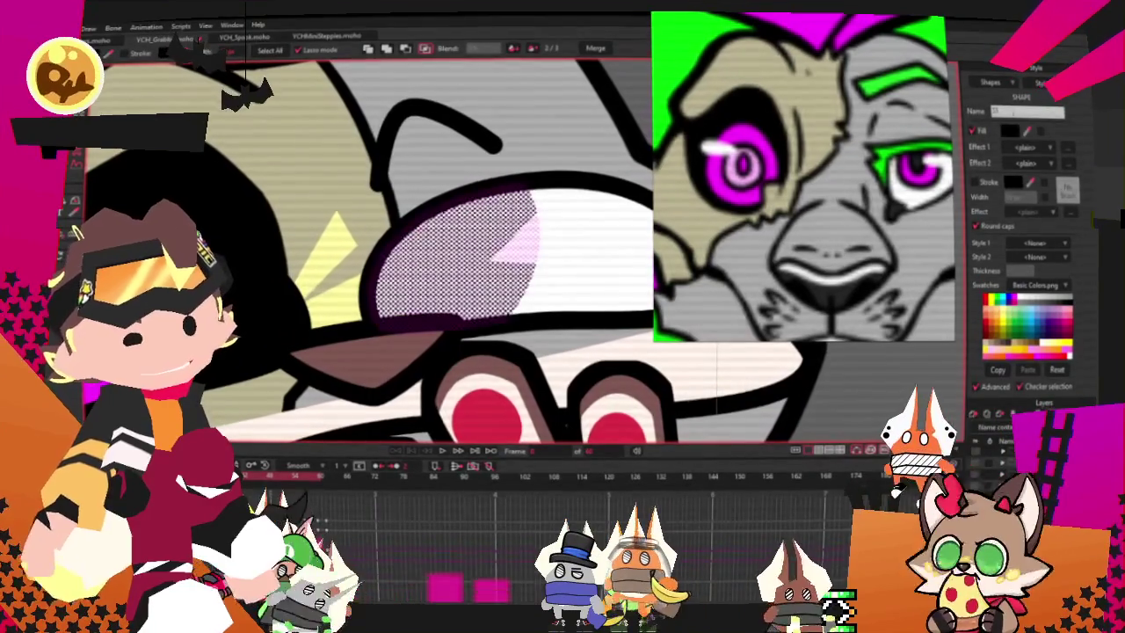
scroll(495, 233, down, 5)
scroll(371, 282, up, 4)
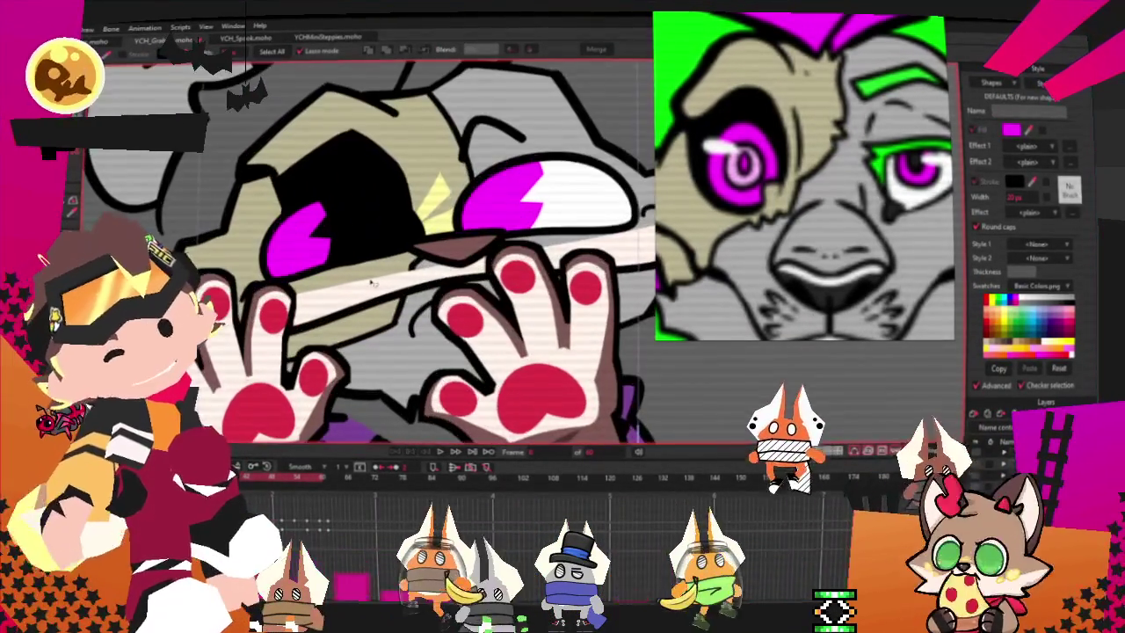
click(371, 282)
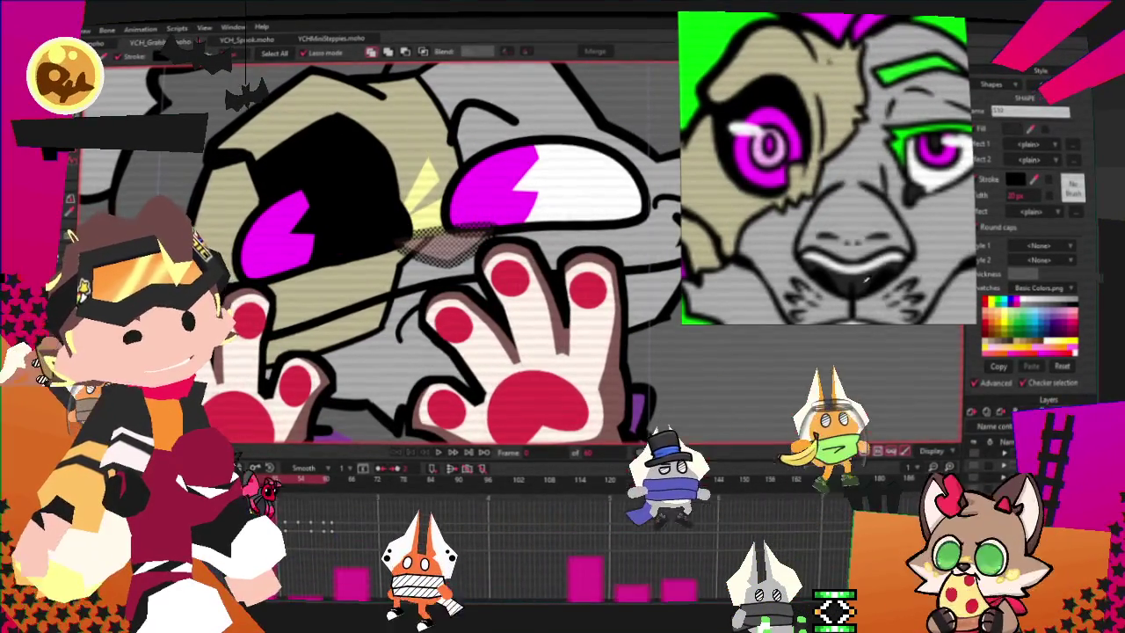
scroll(643, 378, down, 3)
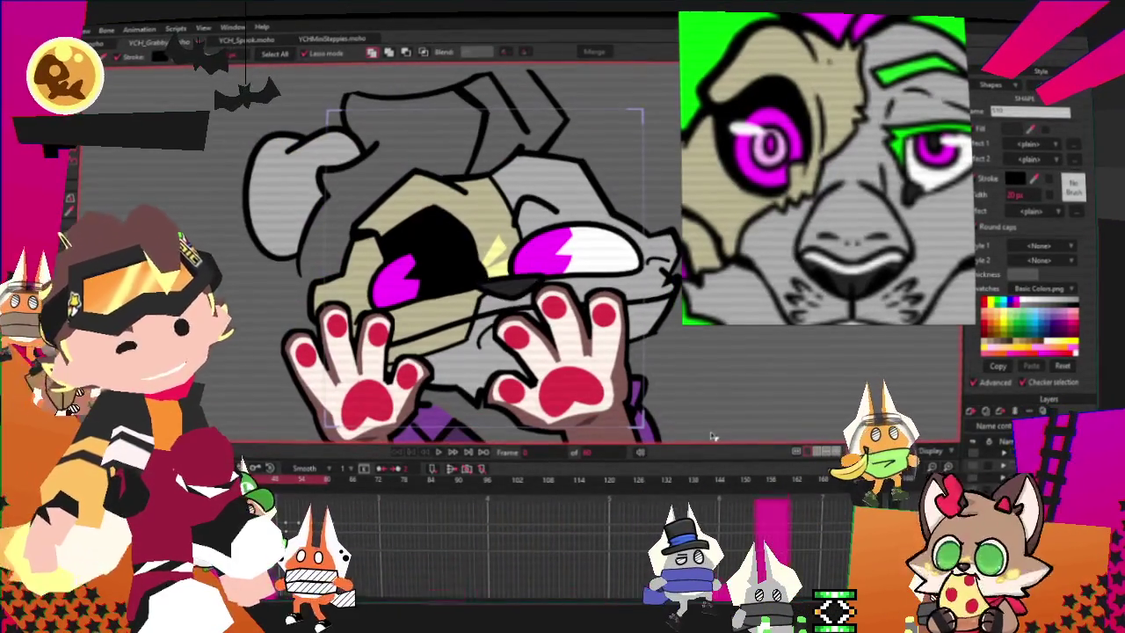
scroll(348, 150, down, 1)
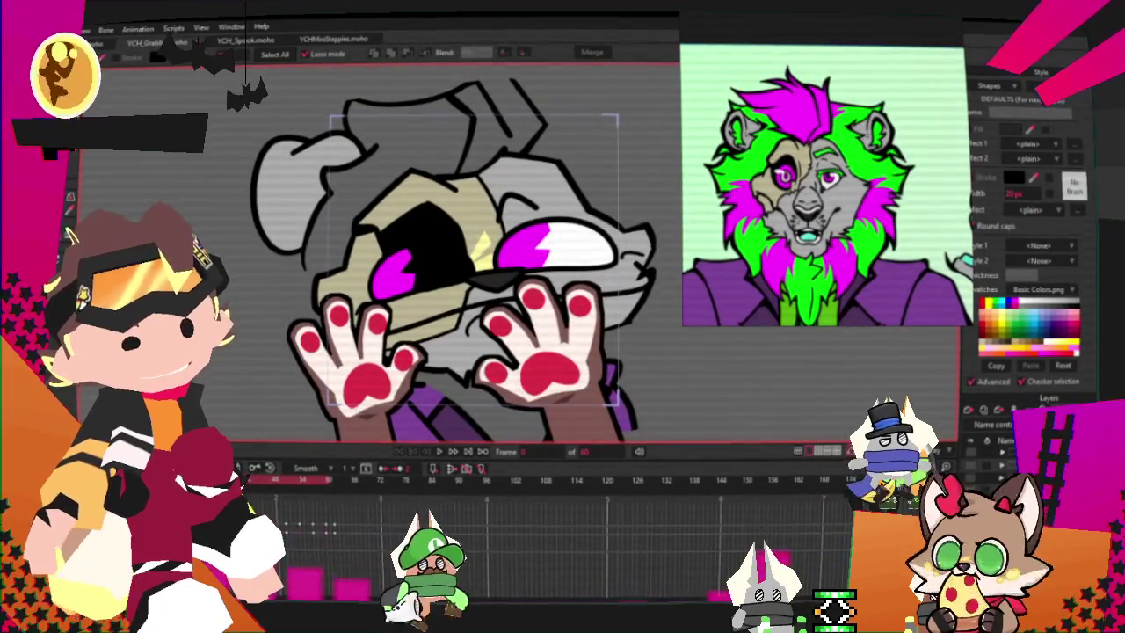
- Draw a rectangle over the top of the head and fill it magenta
key(m)
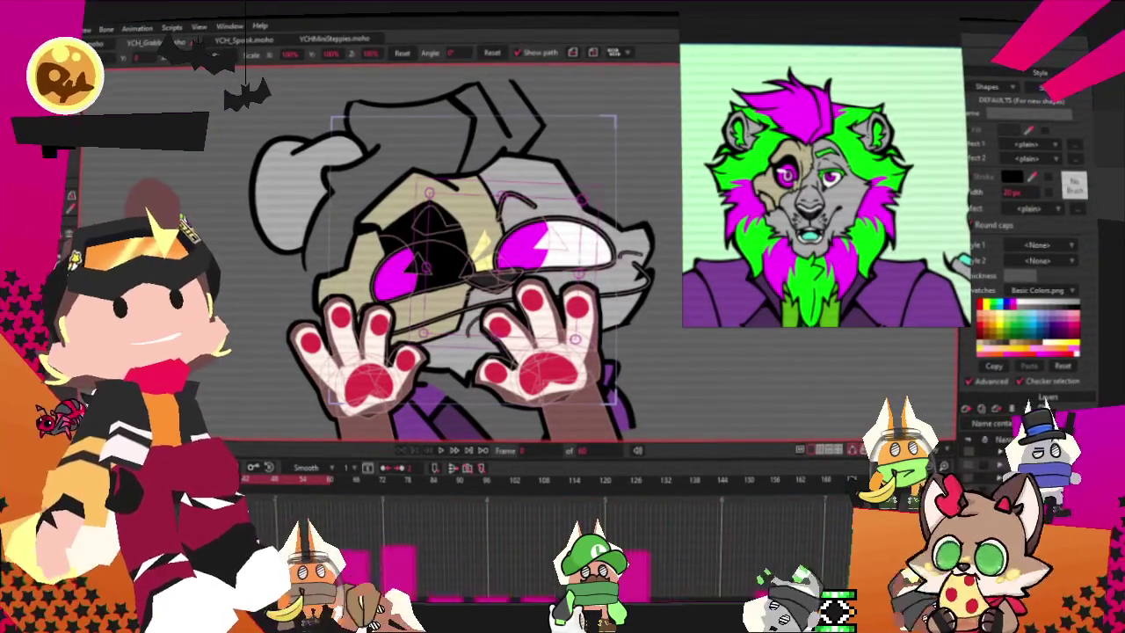
key(r)
scroll(475, 264, up, 1)
mouse_move(281, 88)
mouse_down()
mouse_move(514, 260)
mouse_move(567, 259)
mouse_up()
key(g)
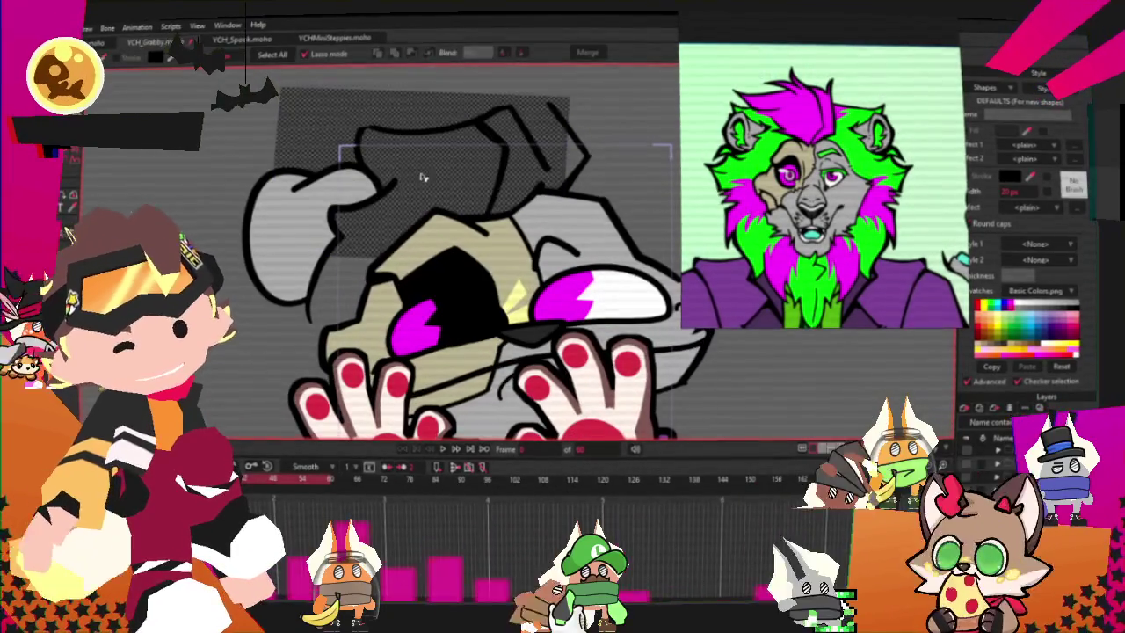
click(1055, 310)
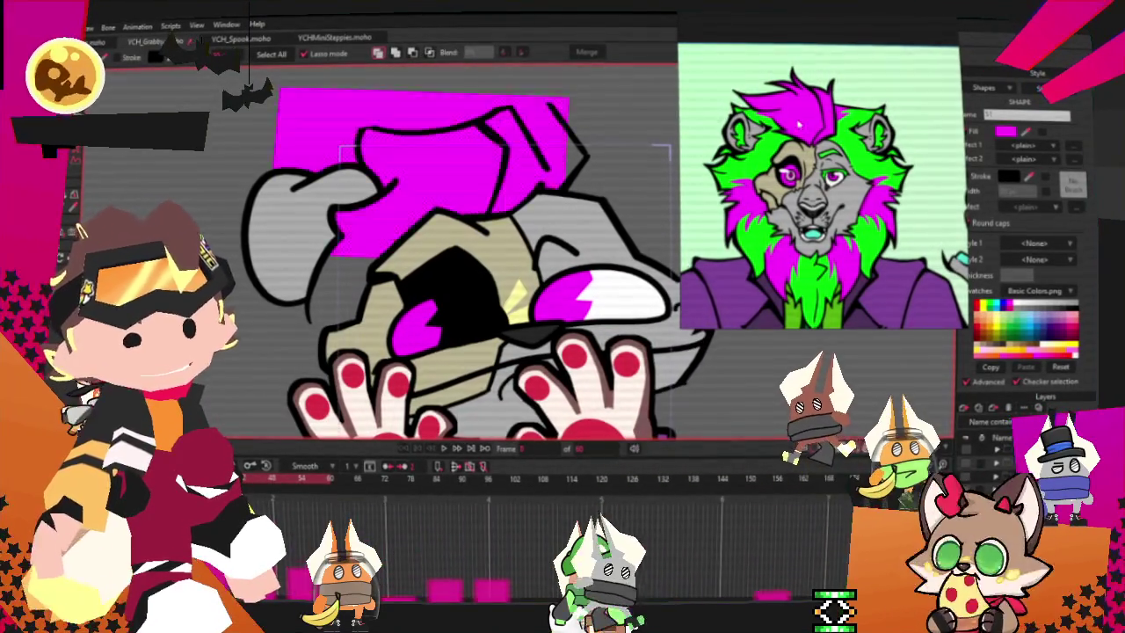
- Skew the magenta rectangle's points into an angled wedge, undoing one attempt
key(t)
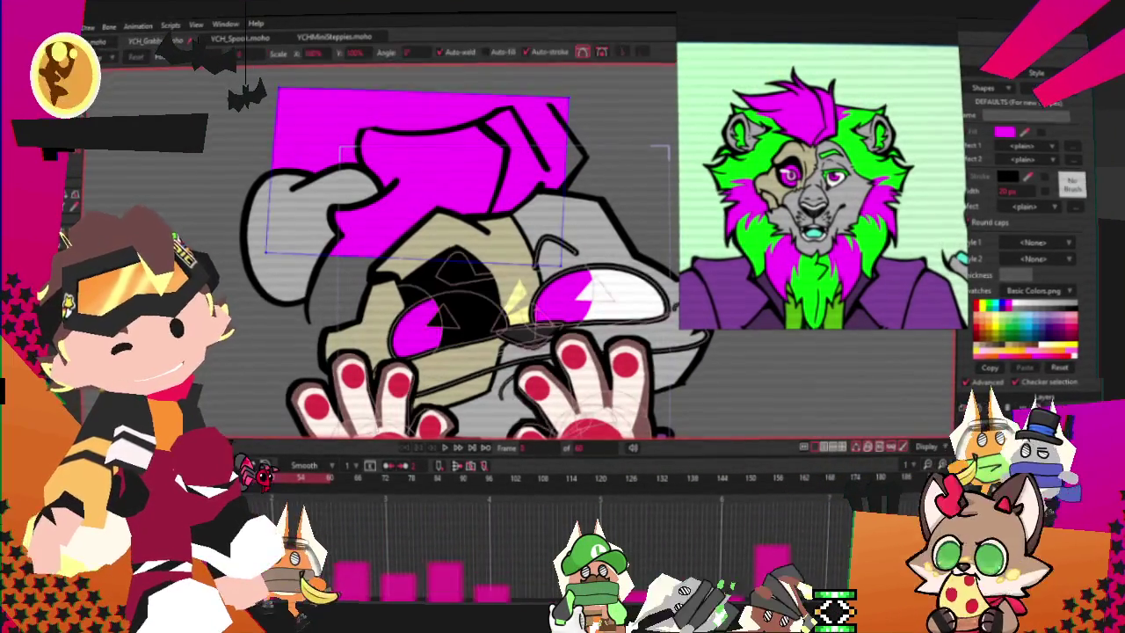
scroll(439, 246, down, 4)
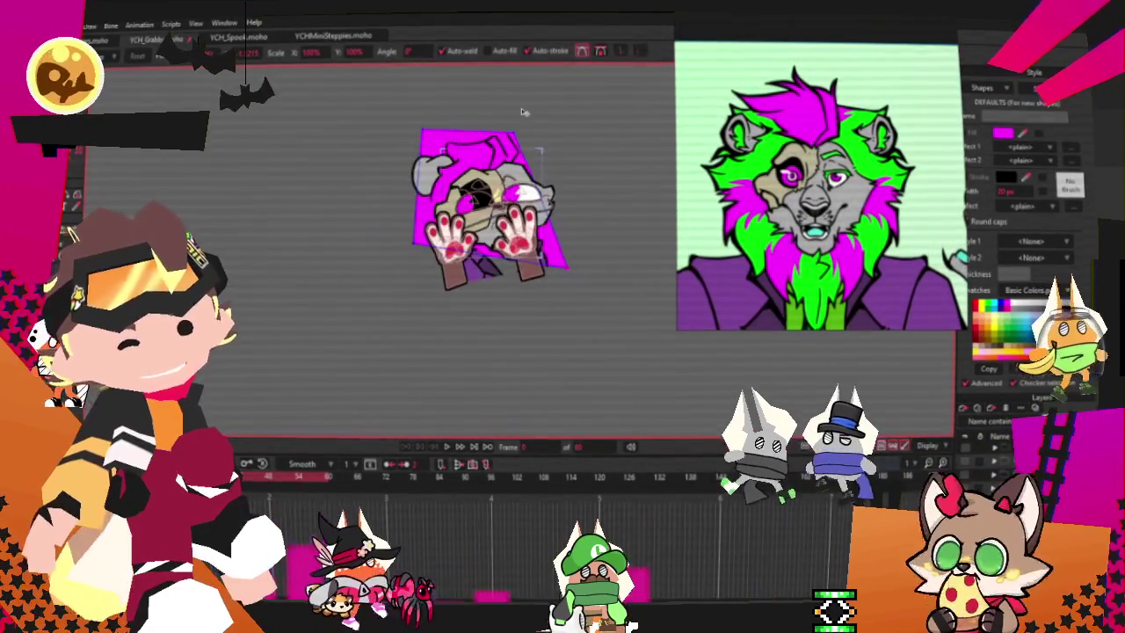
scroll(396, 273, up, 1)
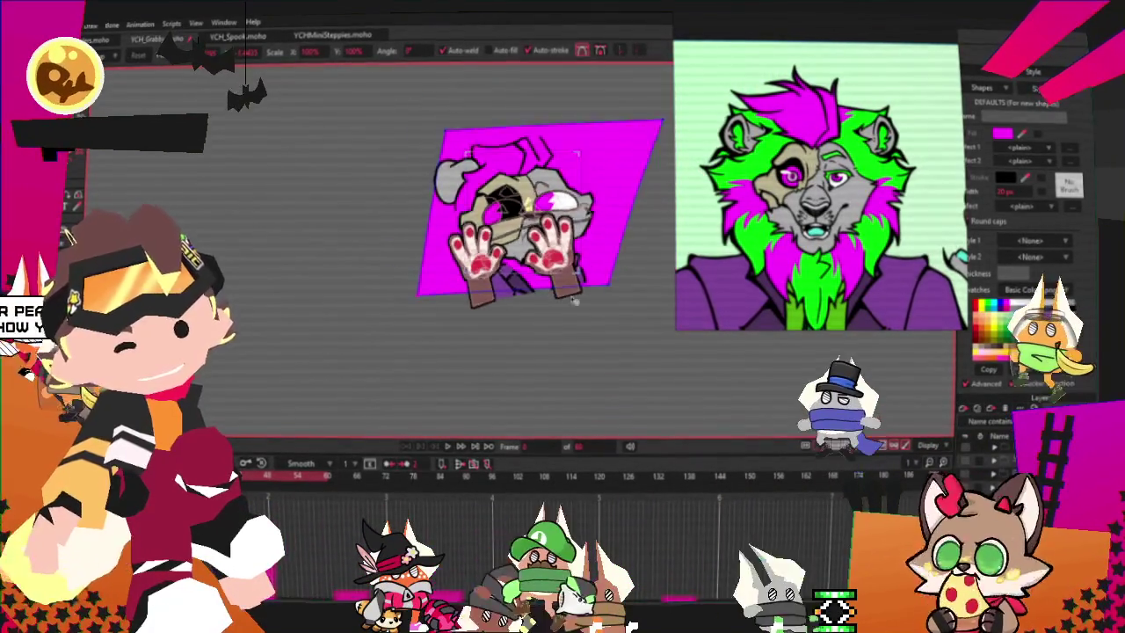
key(ctrl+z)
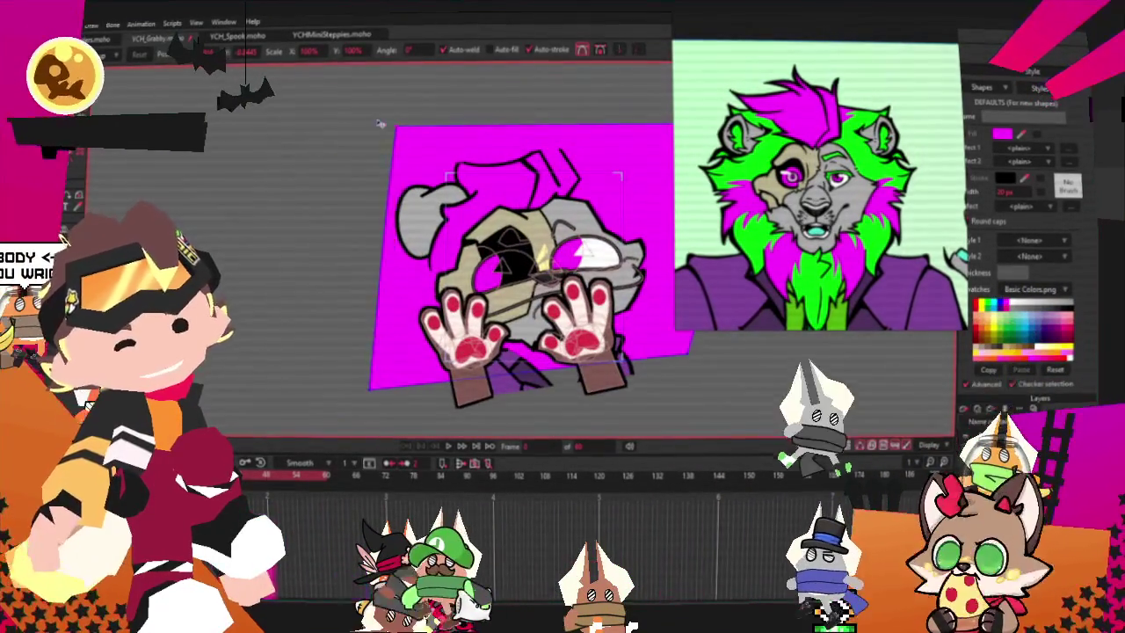
scroll(423, 120, up, 2)
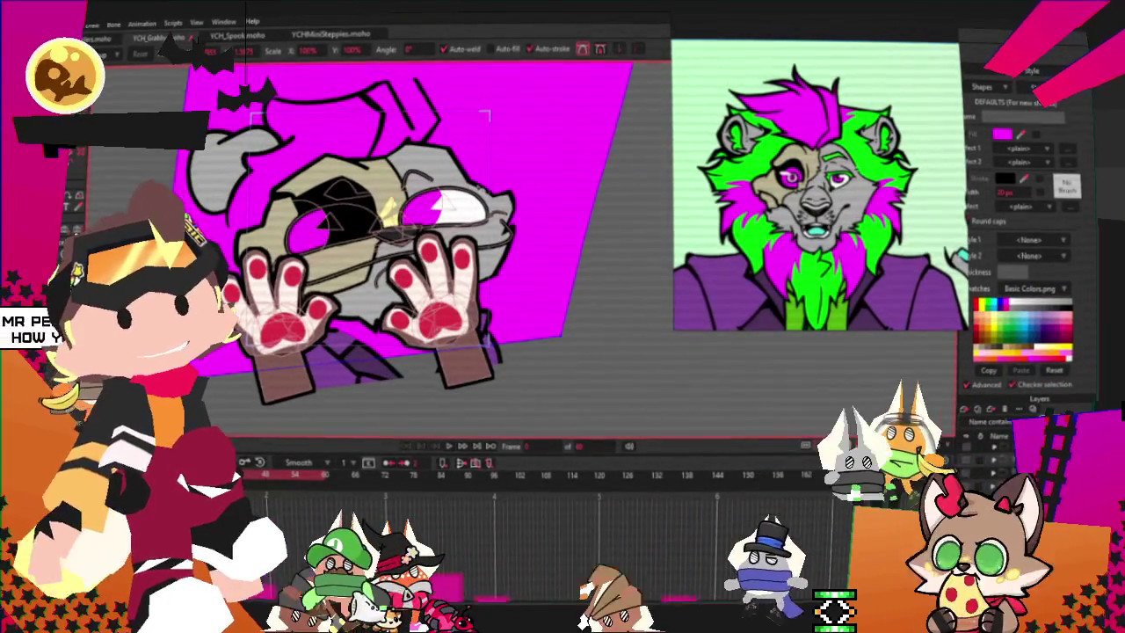
scroll(404, 220, down, 1)
scroll(457, 212, up, 1)
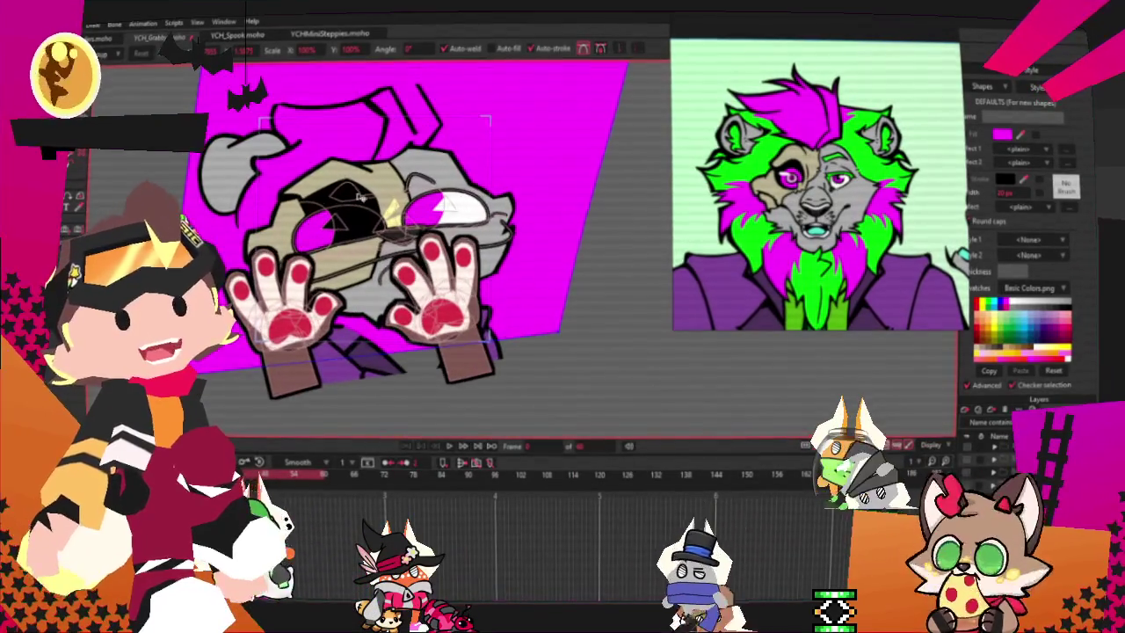
scroll(345, 216, up, 1)
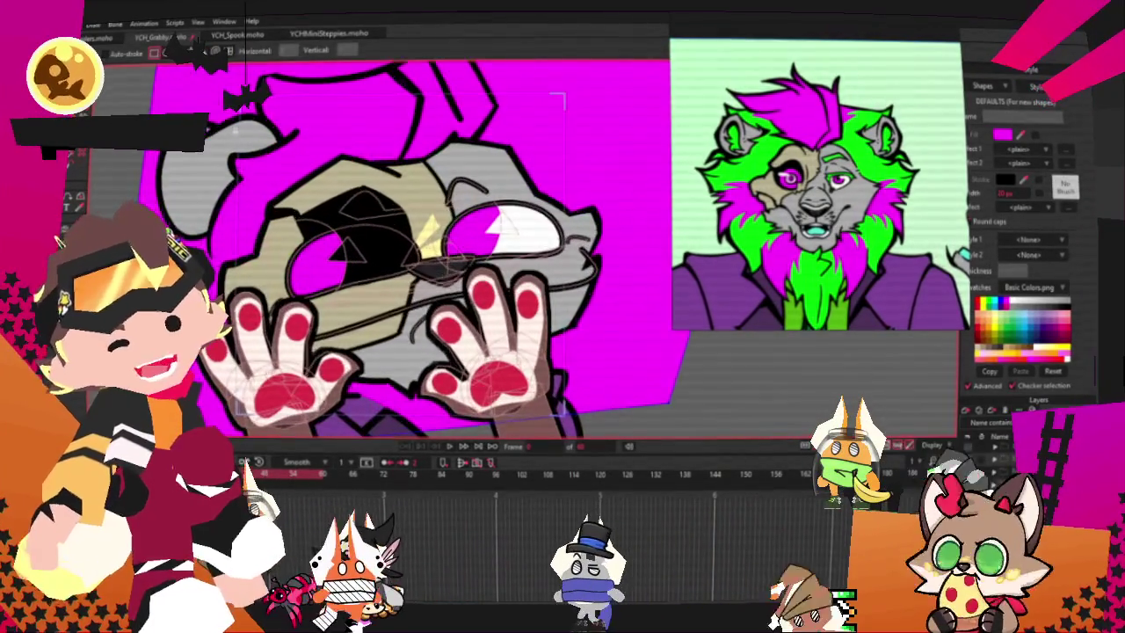
- Give another shape a plain green fill with no effects
key(g)
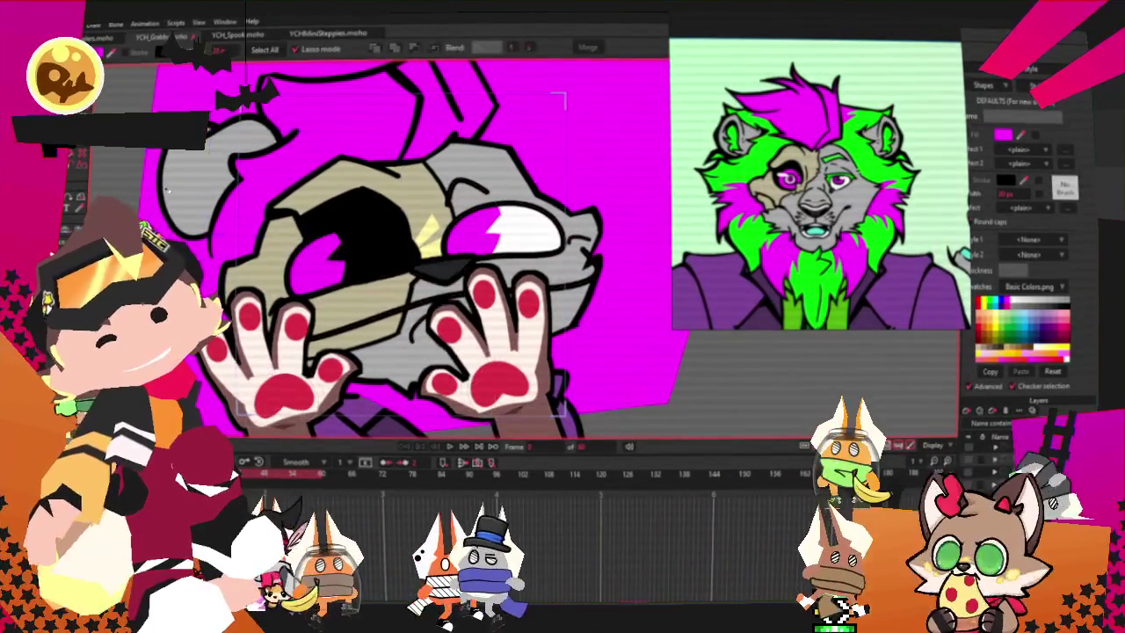
click(277, 176)
click(1037, 162)
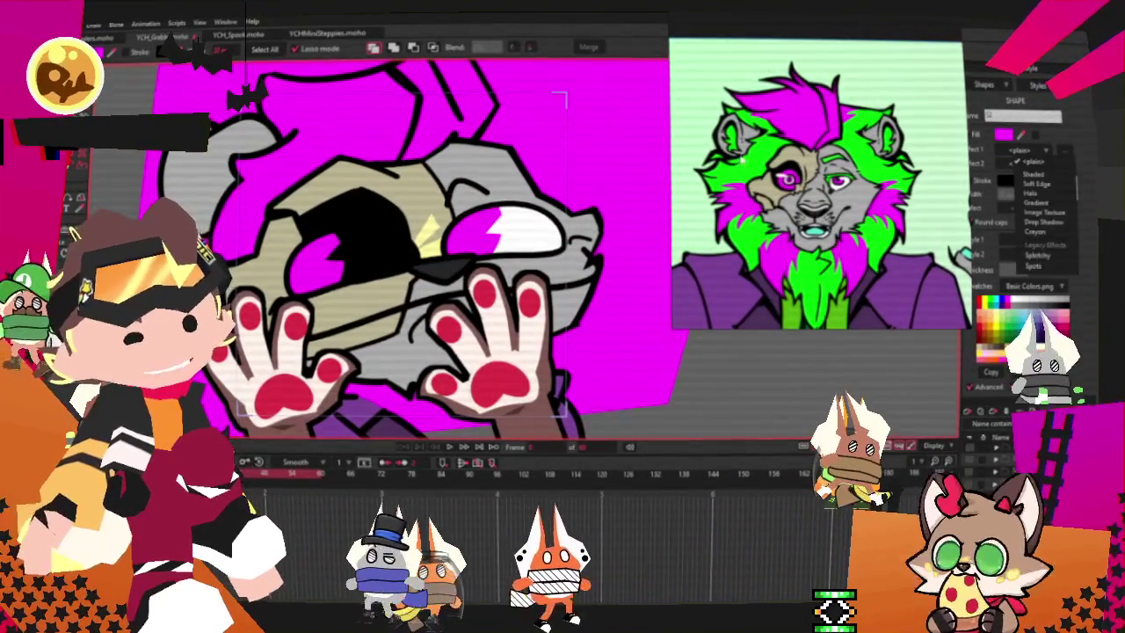
click(1019, 162)
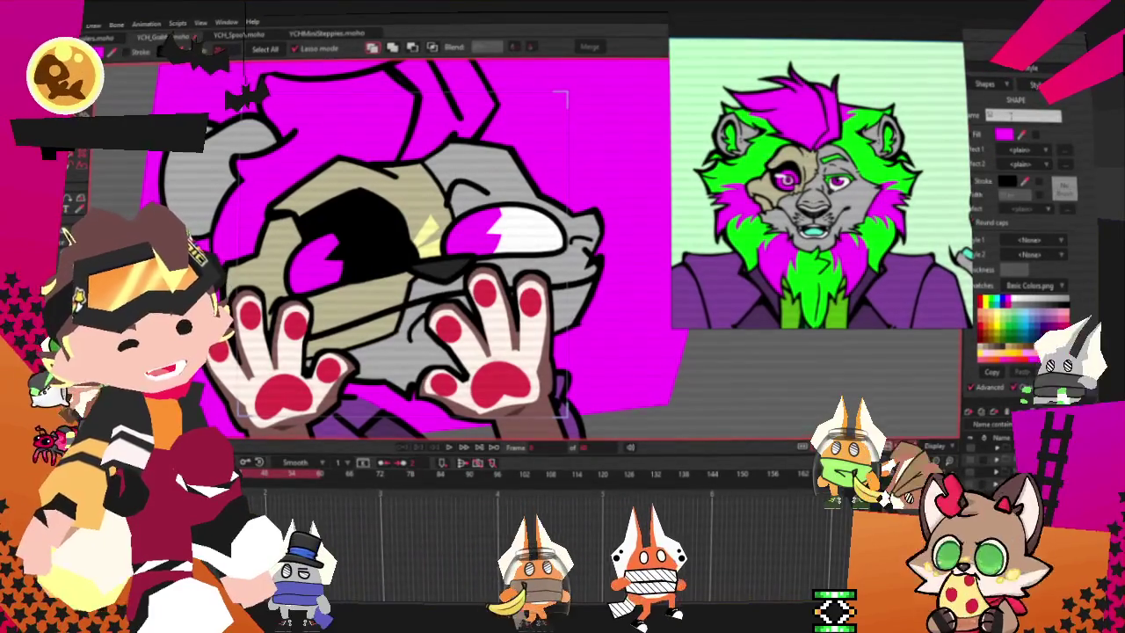
click(1011, 307)
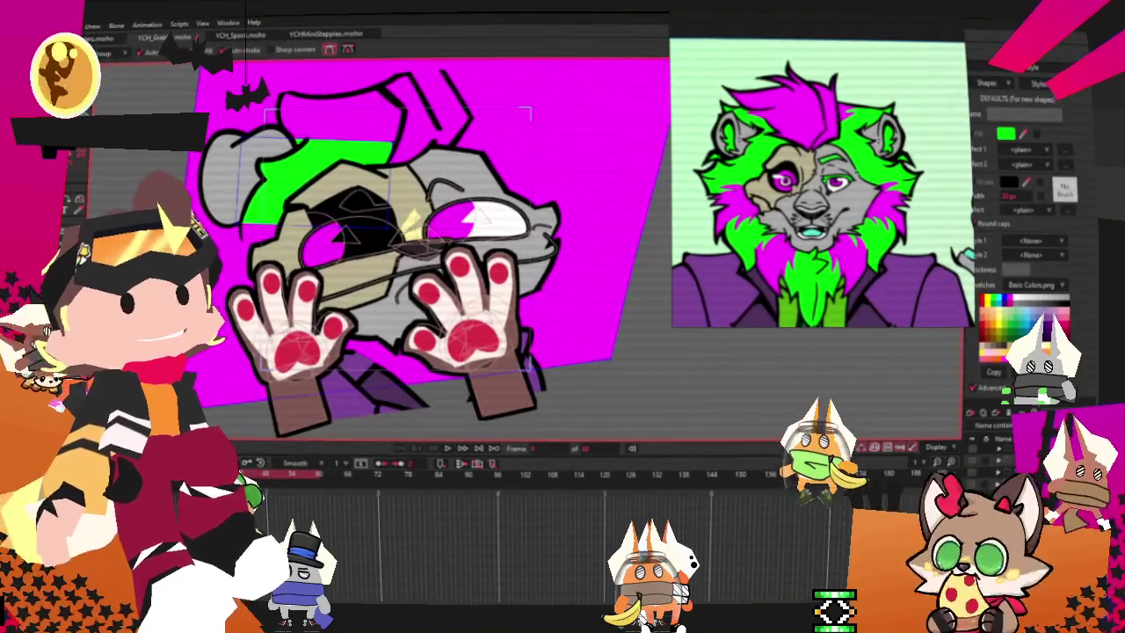
- Stretch the green wedge down below the hands and further to the right
key(t)
drag(361, 225, 421, 400)
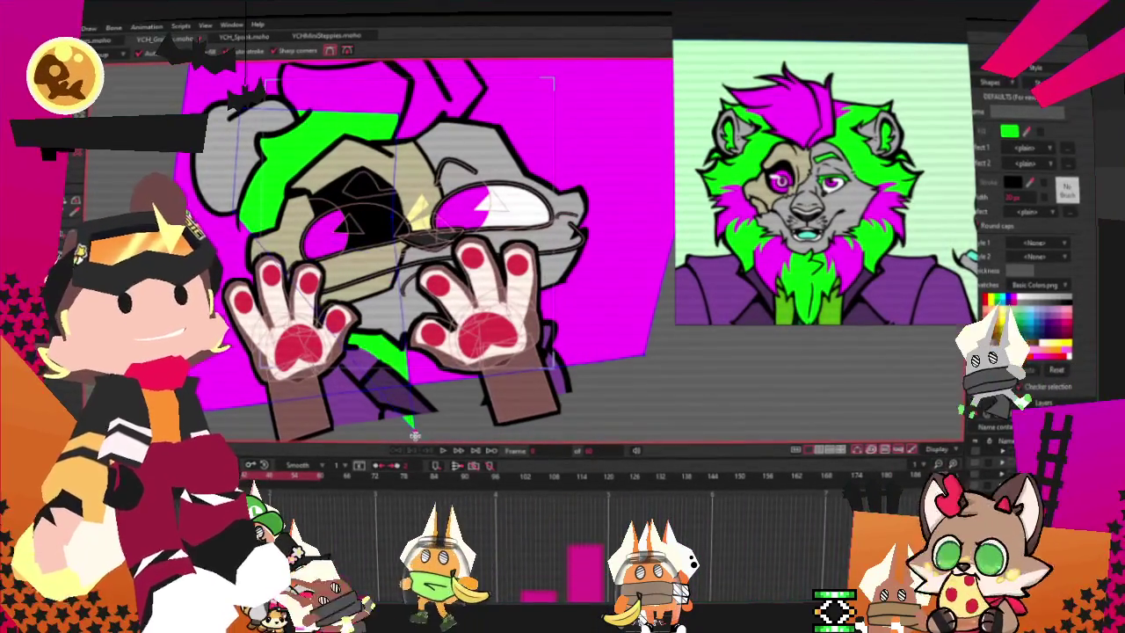
drag(415, 355, 540, 388)
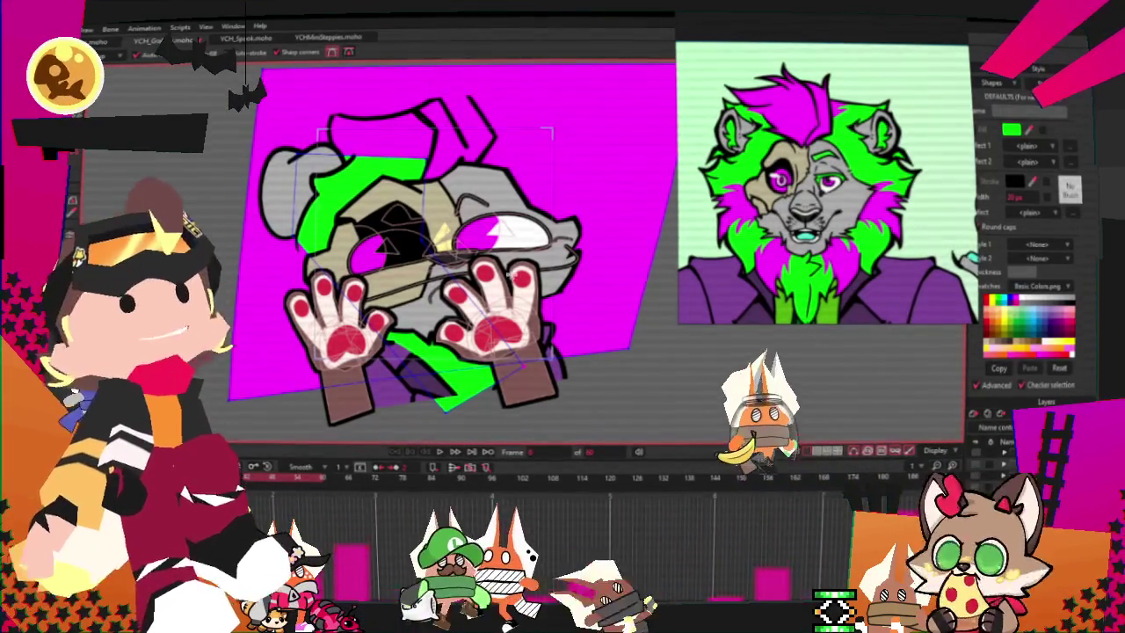
scroll(436, 288, up, 2)
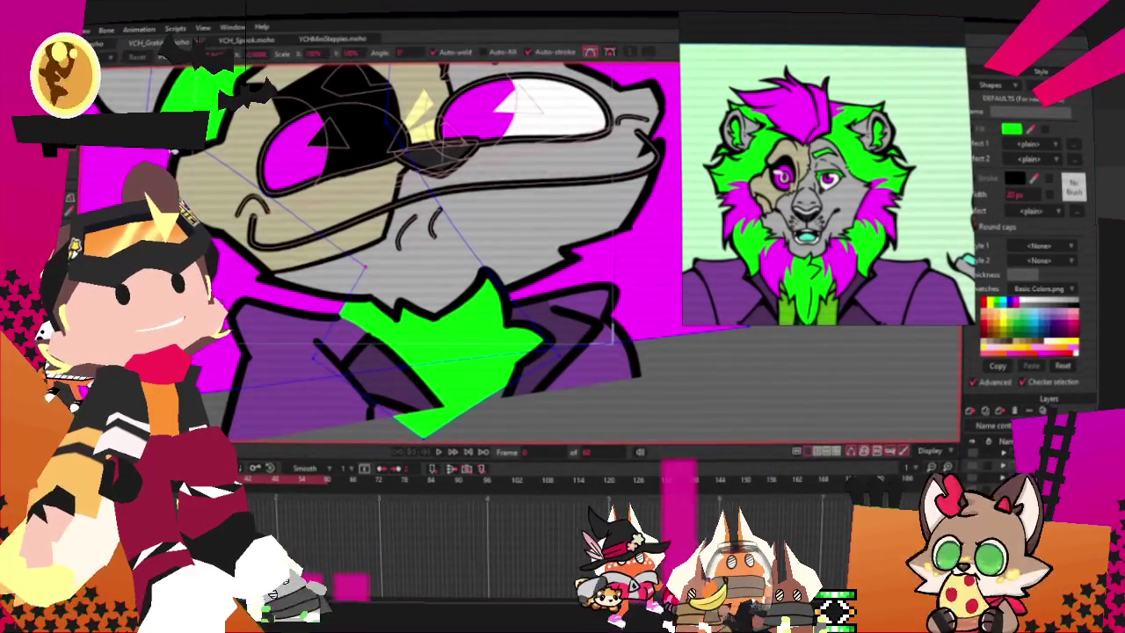
scroll(482, 330, up, 2)
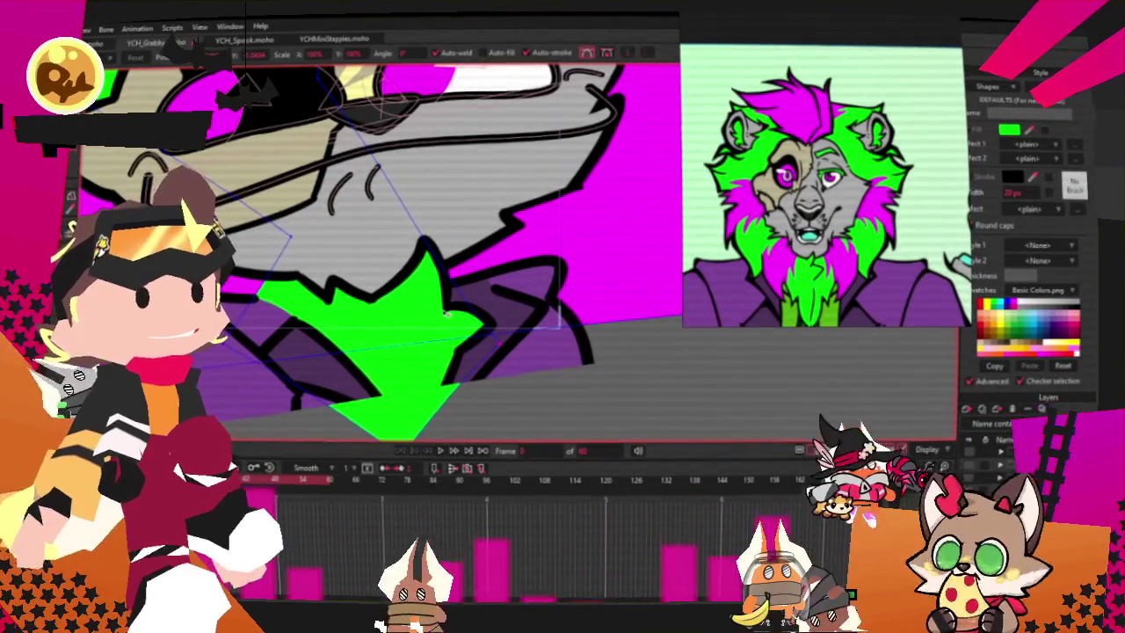
scroll(305, 234, down, 2)
scroll(305, 234, down, 1)
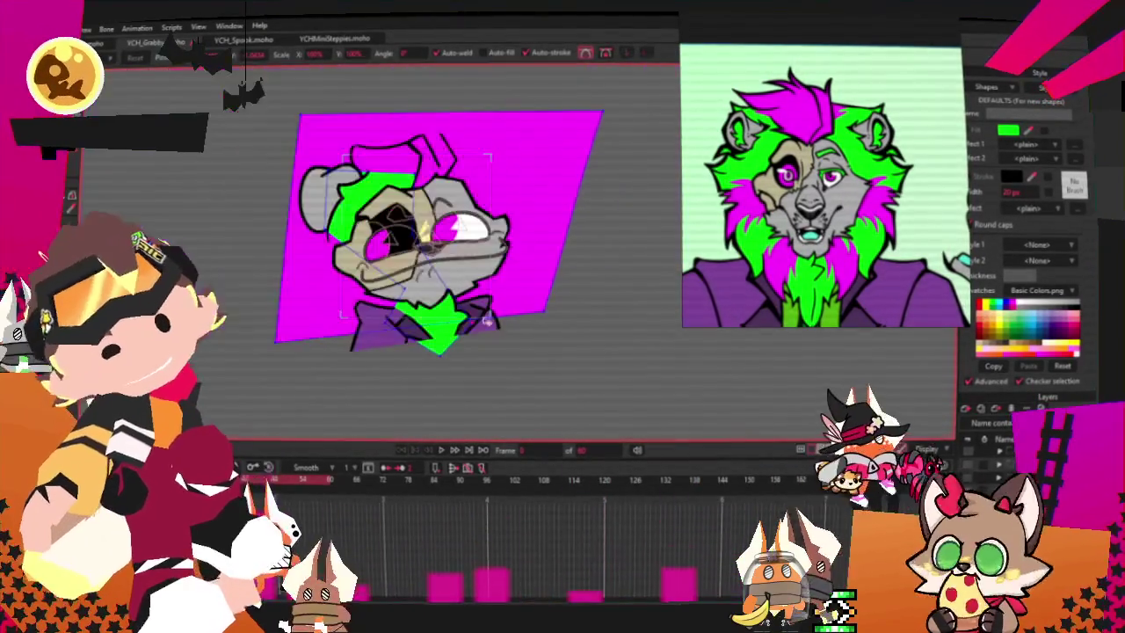
scroll(352, 255, up, 3)
scroll(415, 281, up, 1)
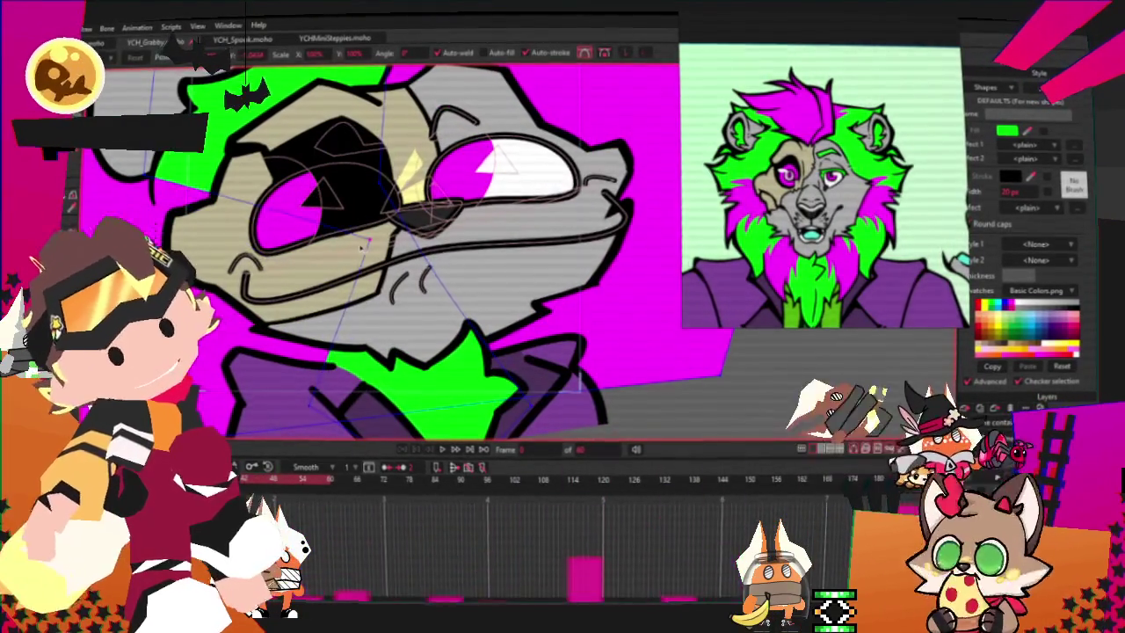
scroll(321, 209, down, 1)
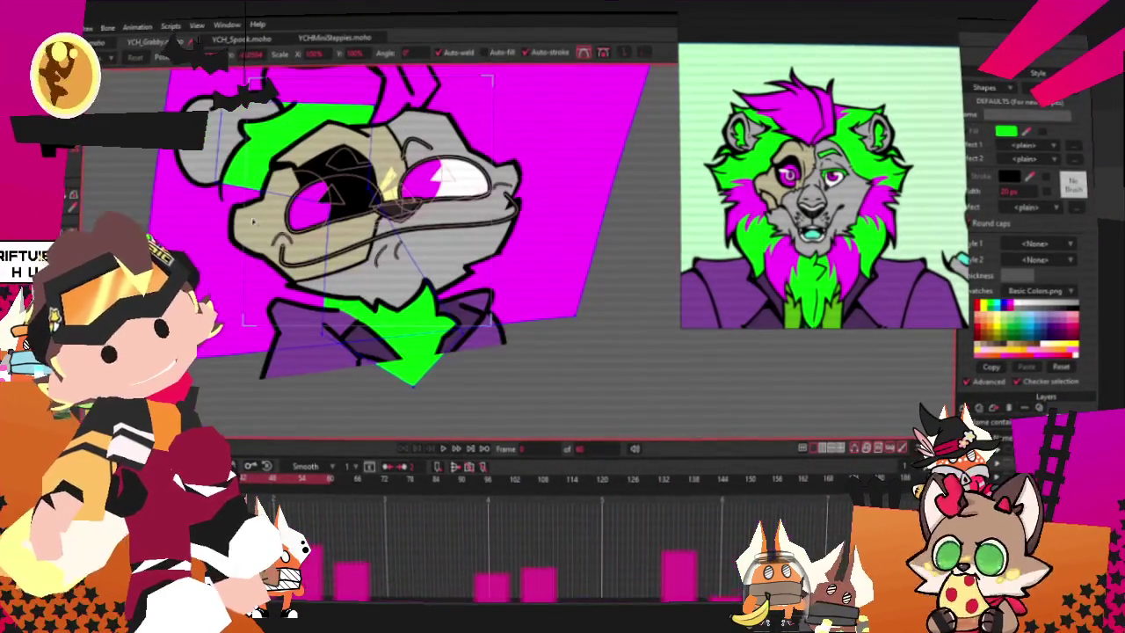
scroll(321, 219, up, 1)
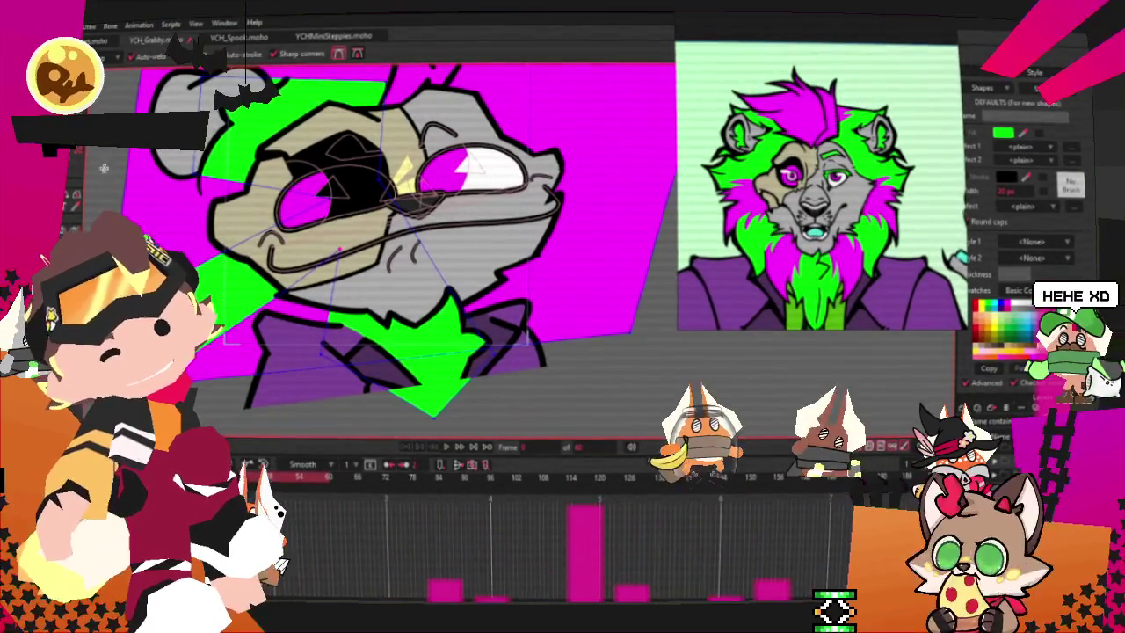
scroll(317, 277, up, 1)
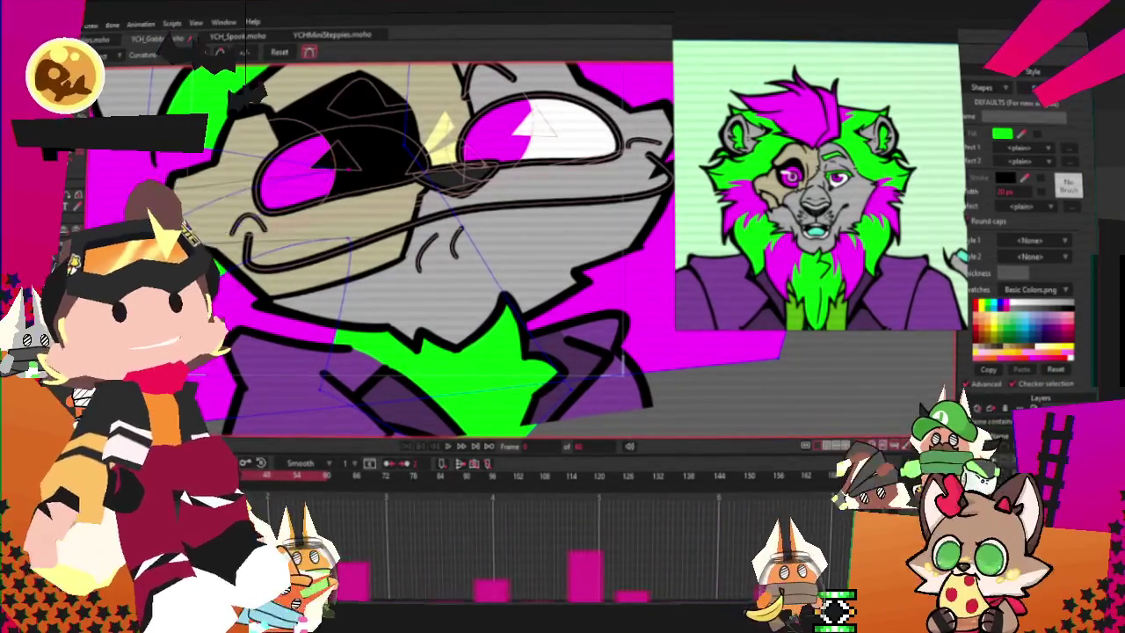
scroll(264, 193, down, 2)
scroll(211, 192, up, 1)
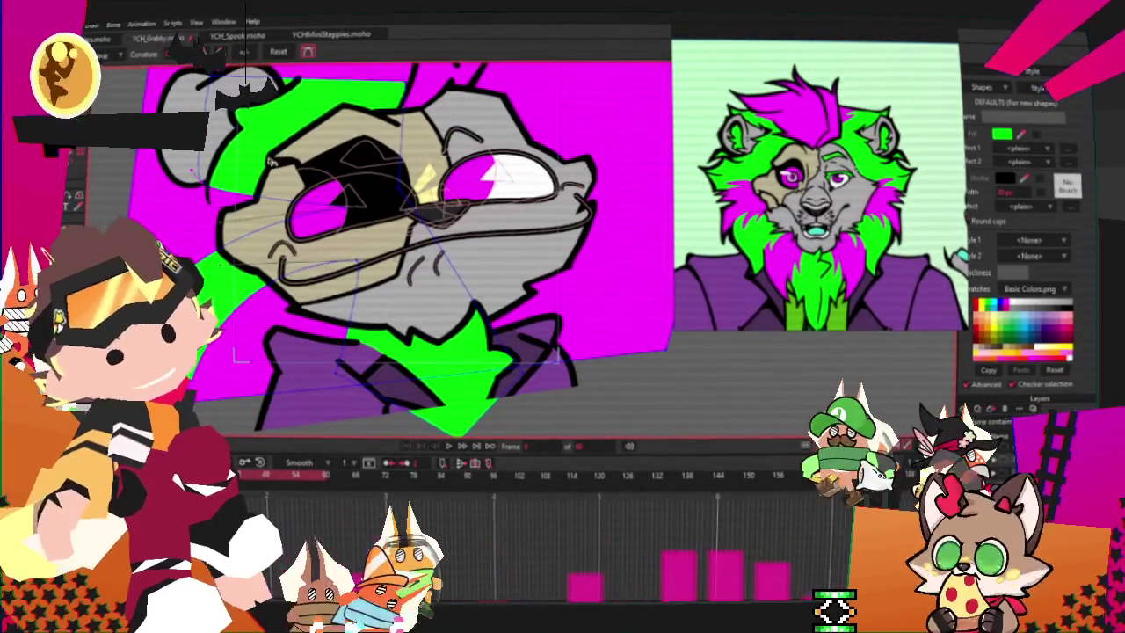
- Fine-tune the green wedge's point positions and curvature while zooming in and out
key(t)
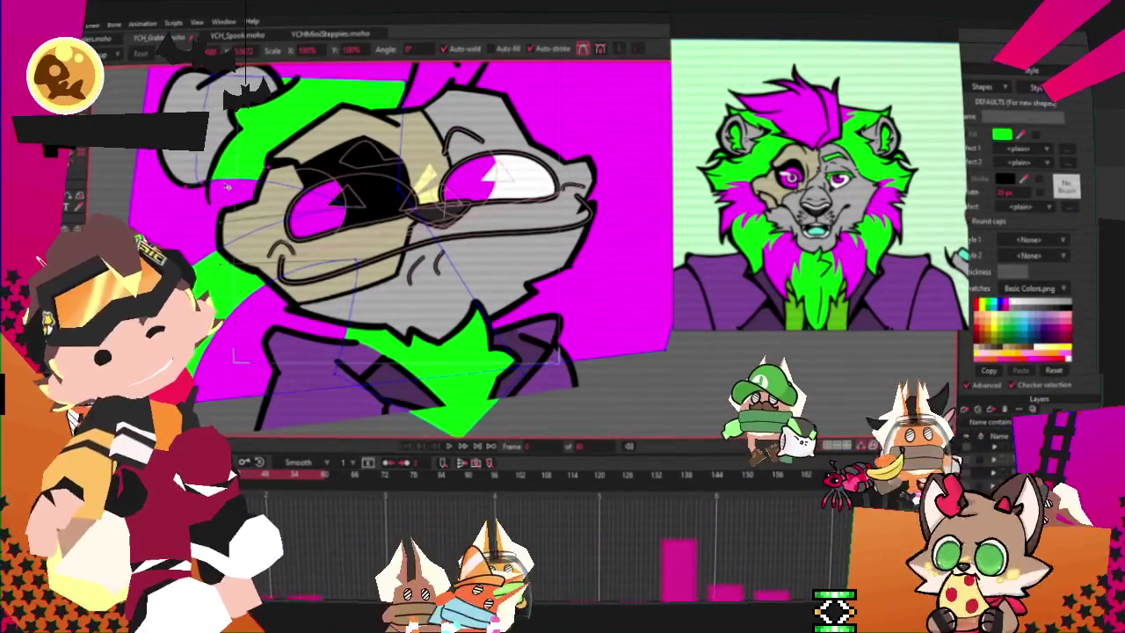
scroll(369, 229, down, 1)
scroll(369, 229, down, 1)
scroll(369, 229, down, 2)
scroll(321, 132, up, 2)
scroll(321, 132, up, 2)
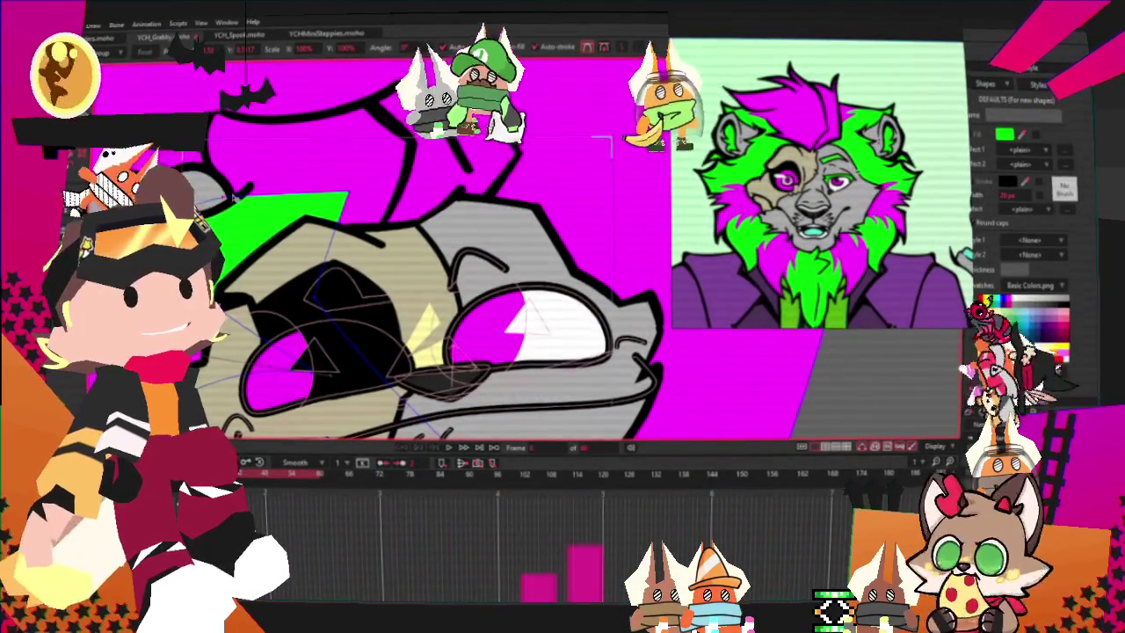
key(m)
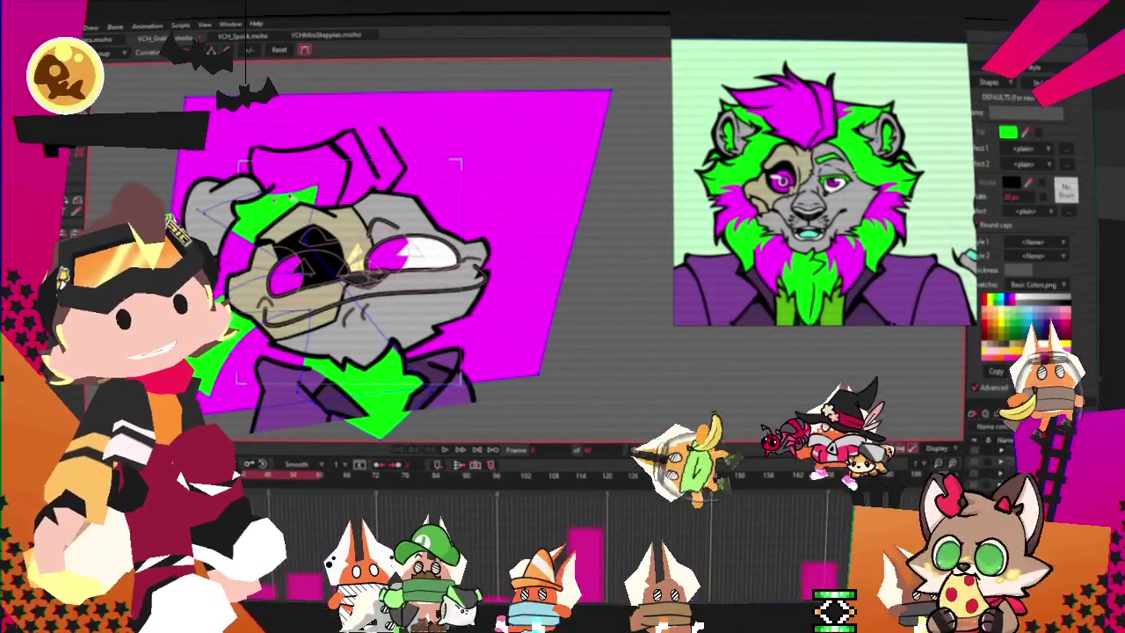
scroll(387, 229, down, 2)
scroll(325, 176, up, 2)
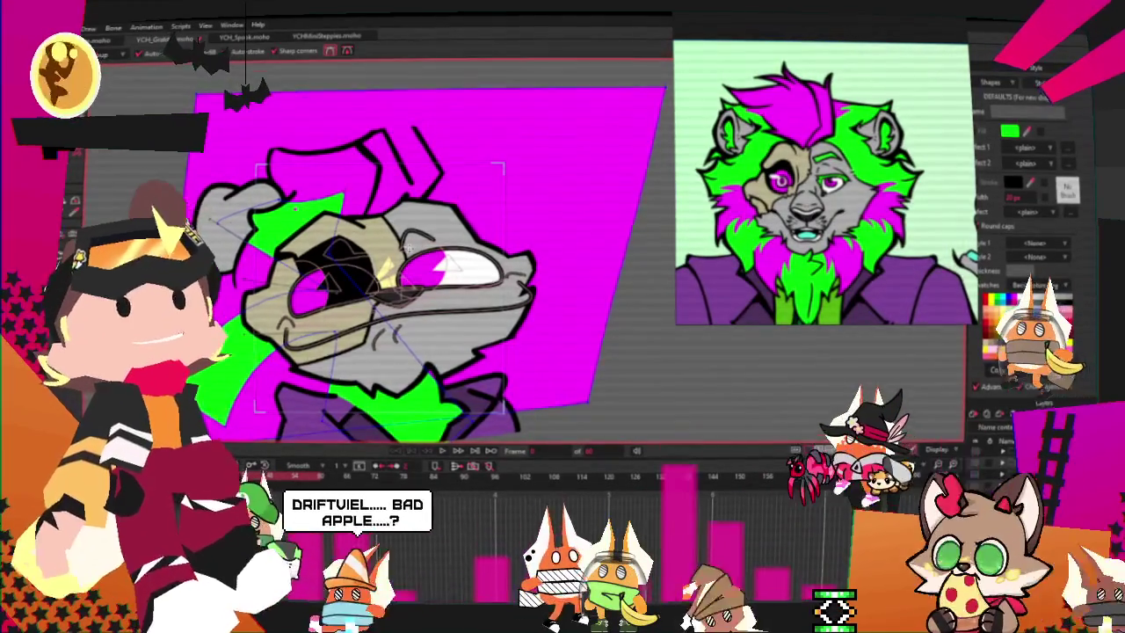
scroll(334, 315, up, 2)
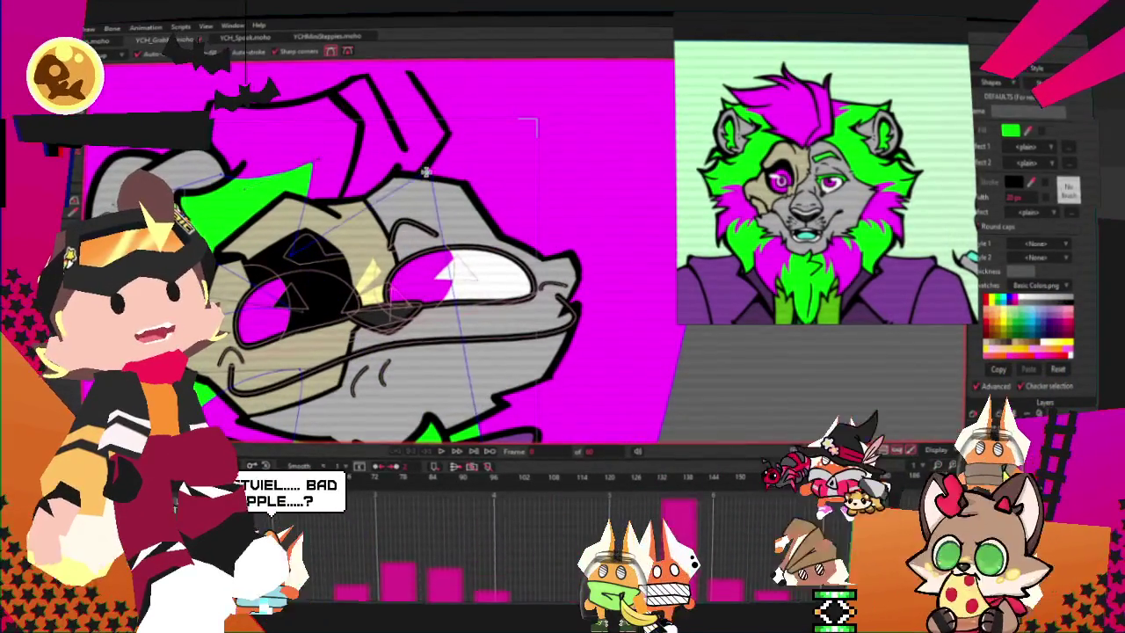
- Pull a green wedge up above the head, widen it rightward, and angle its corner back down
drag(416, 175, 463, 120)
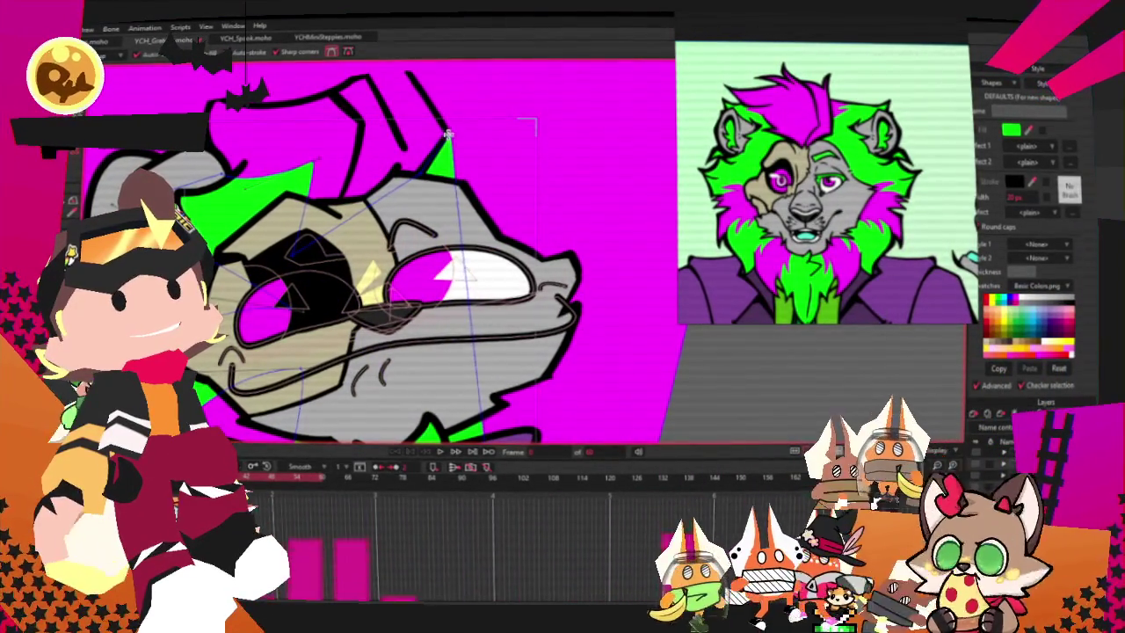
scroll(447, 136, up, 2)
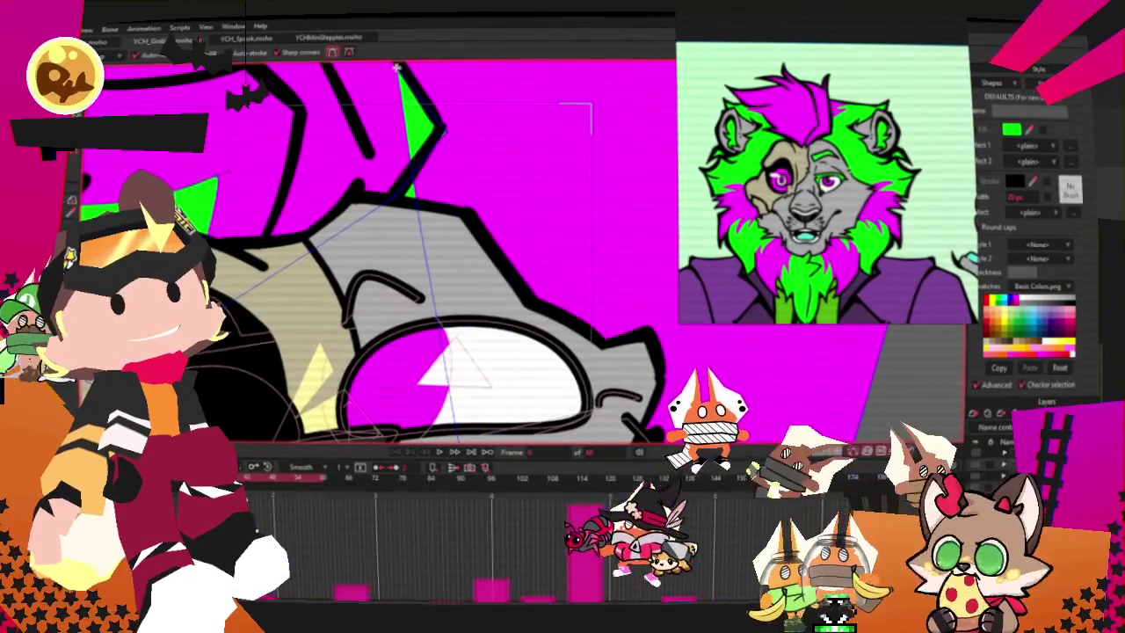
drag(400, 63, 616, 60)
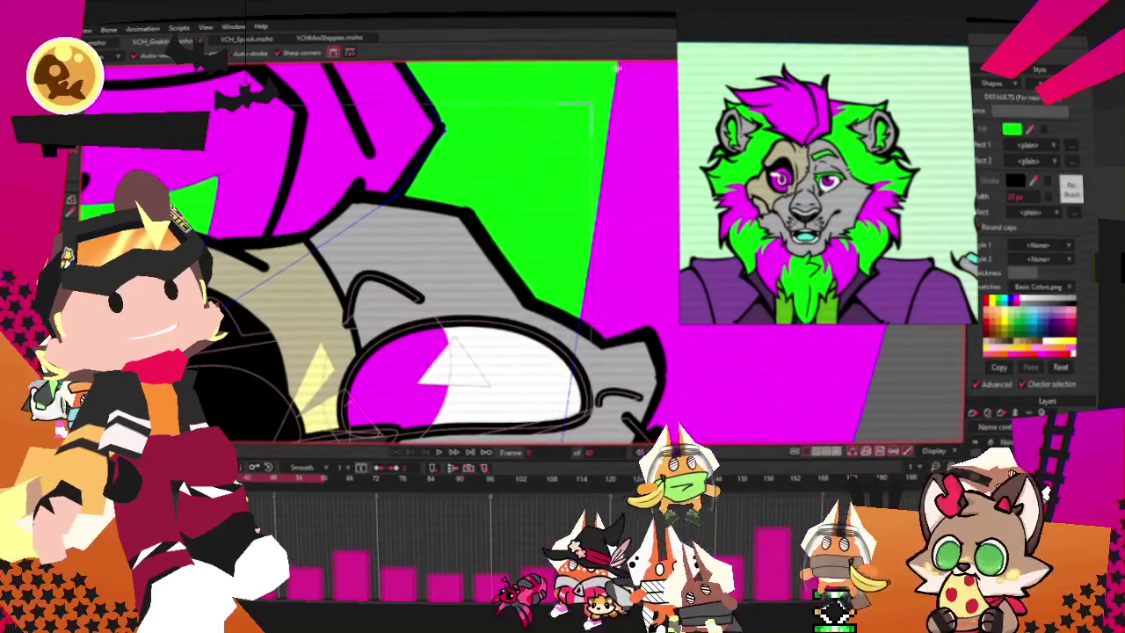
drag(602, 161, 688, 90)
drag(674, 157, 528, 218)
scroll(446, 293, down, 2)
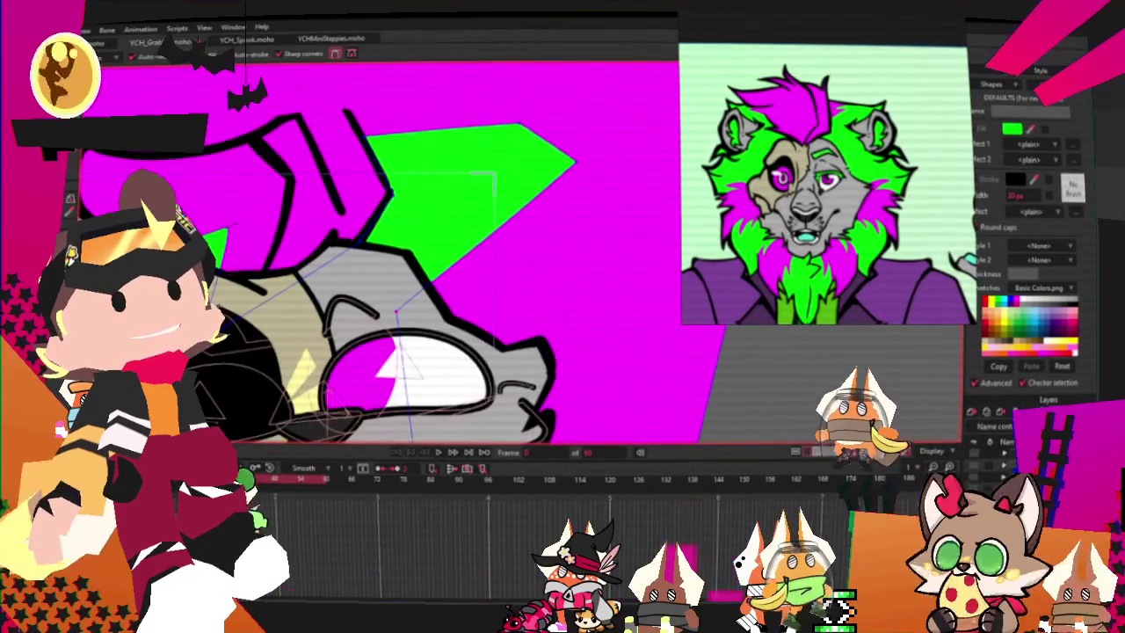
scroll(470, 212, up, 2)
key(t)
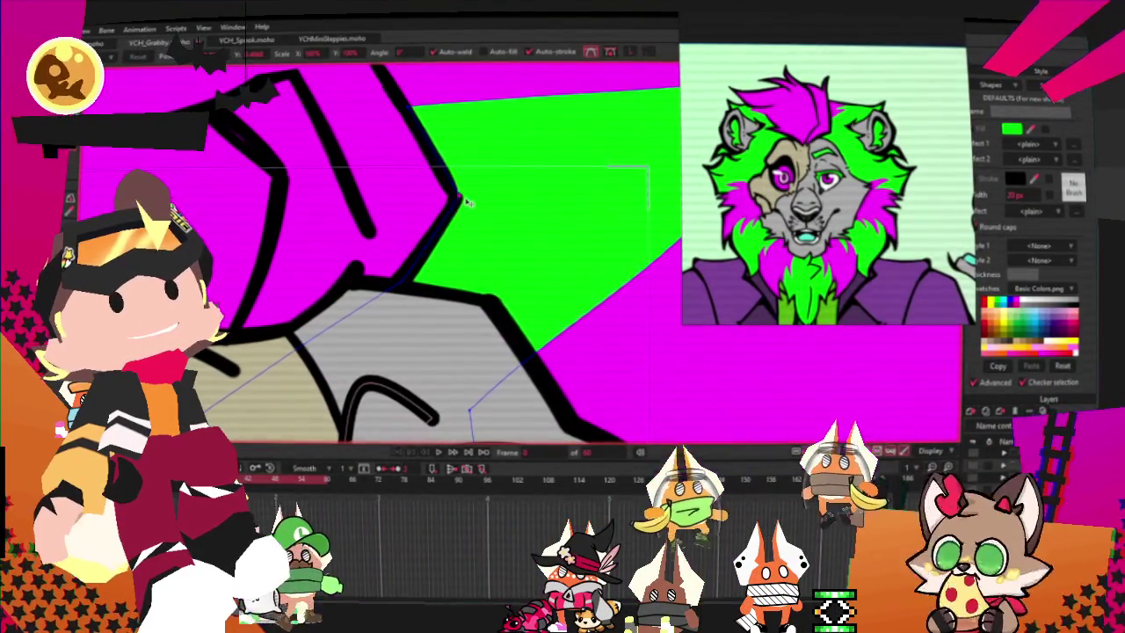
scroll(417, 184, down, 3)
scroll(416, 185, up, 2)
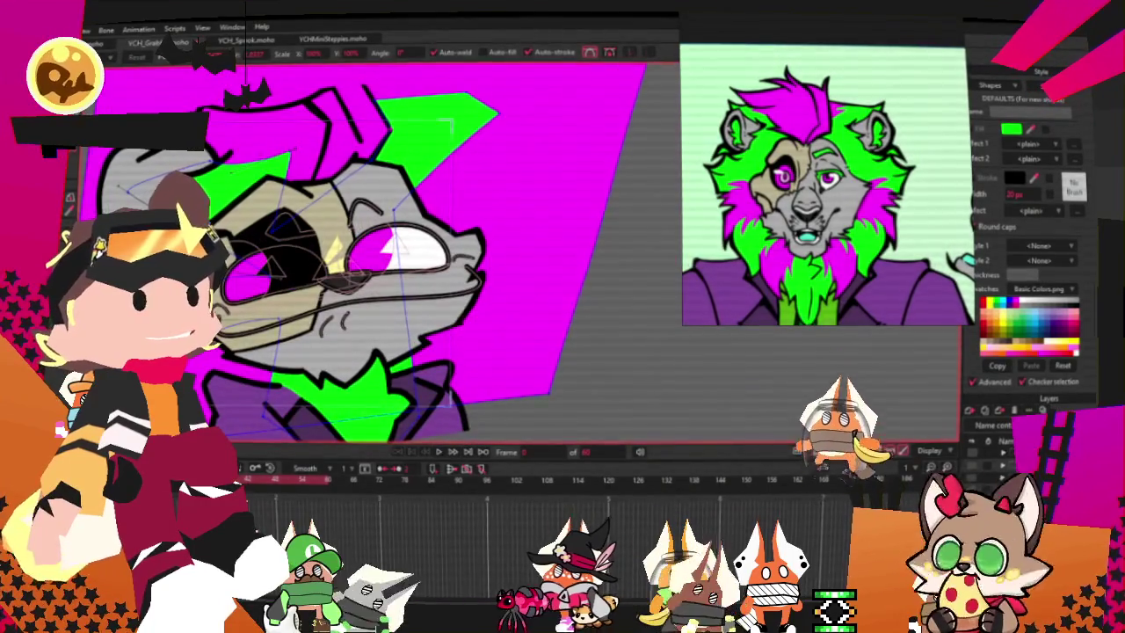
scroll(431, 323, up, 2)
- Add a large green wedge right of the head angled toward the eye, then preview the animation
key(a)
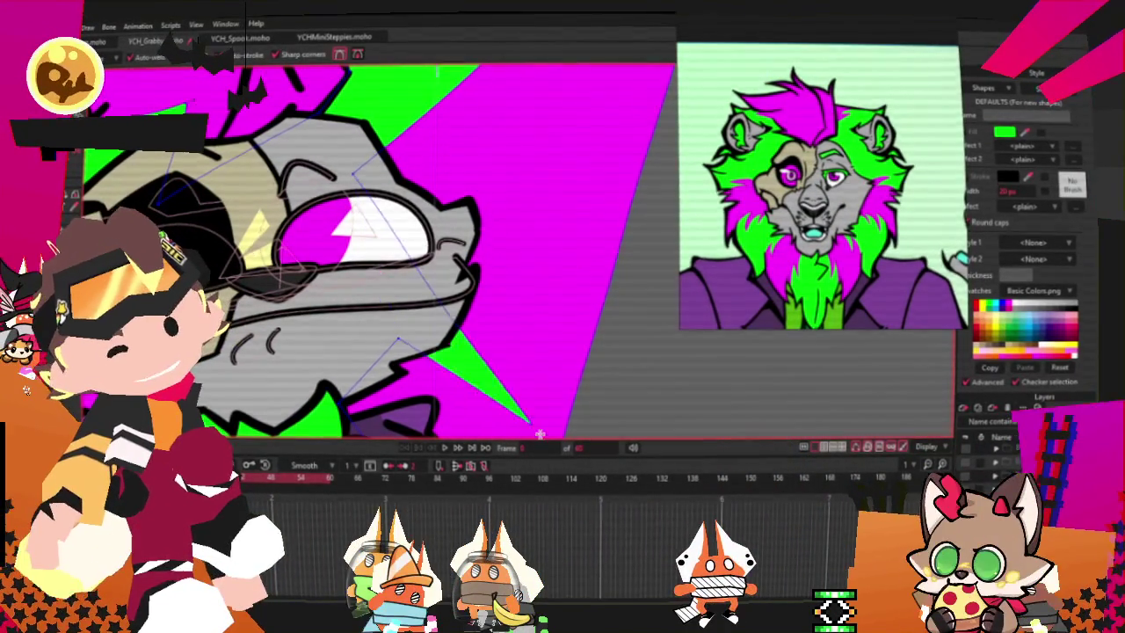
click(420, 188)
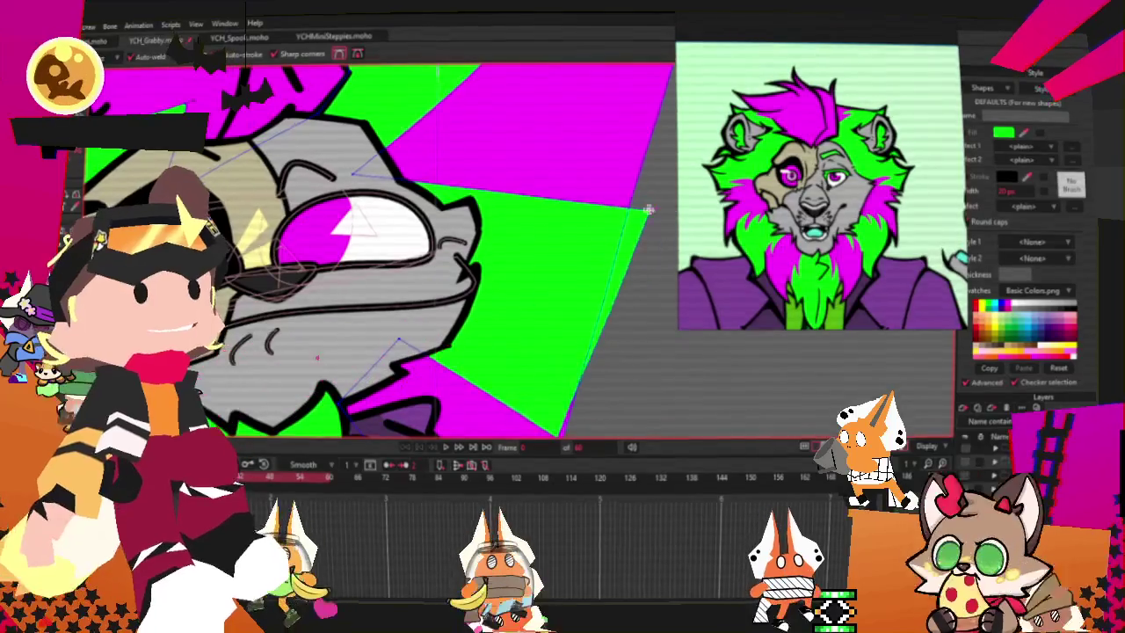
drag(439, 182, 358, 224)
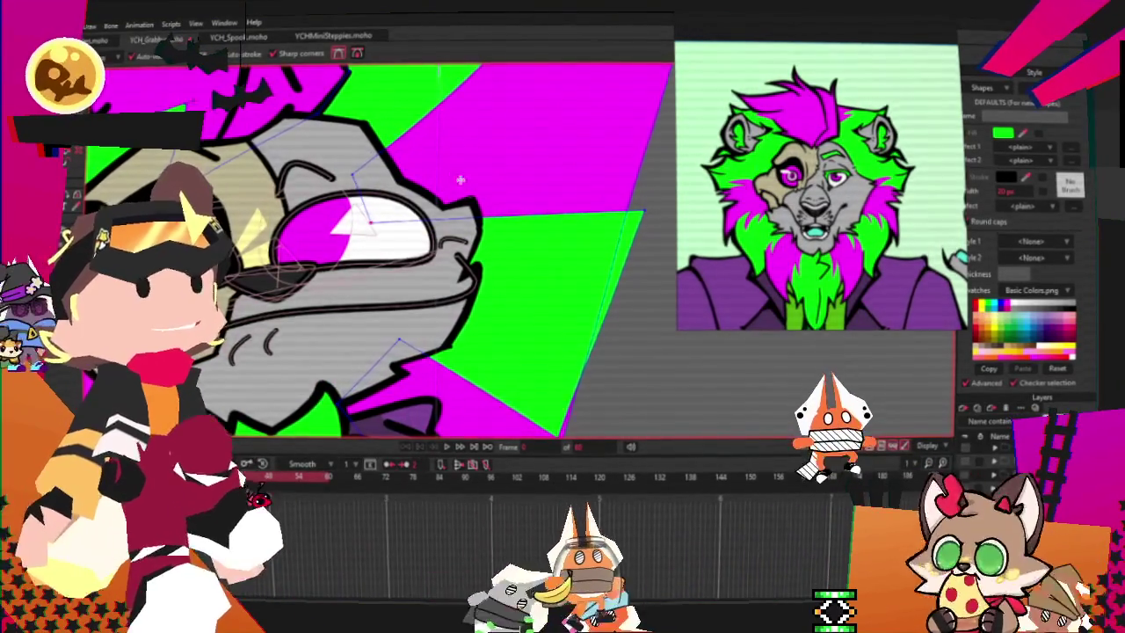
scroll(454, 173, down, 5)
scroll(444, 185, up, 3)
scroll(439, 191, up, 2)
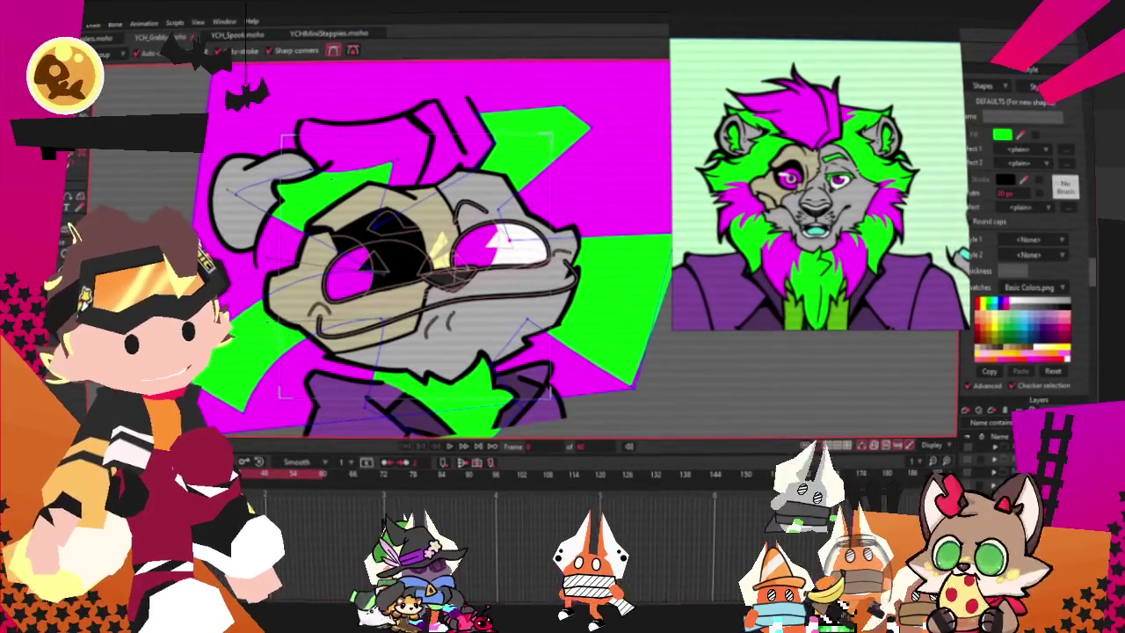
click(463, 447)
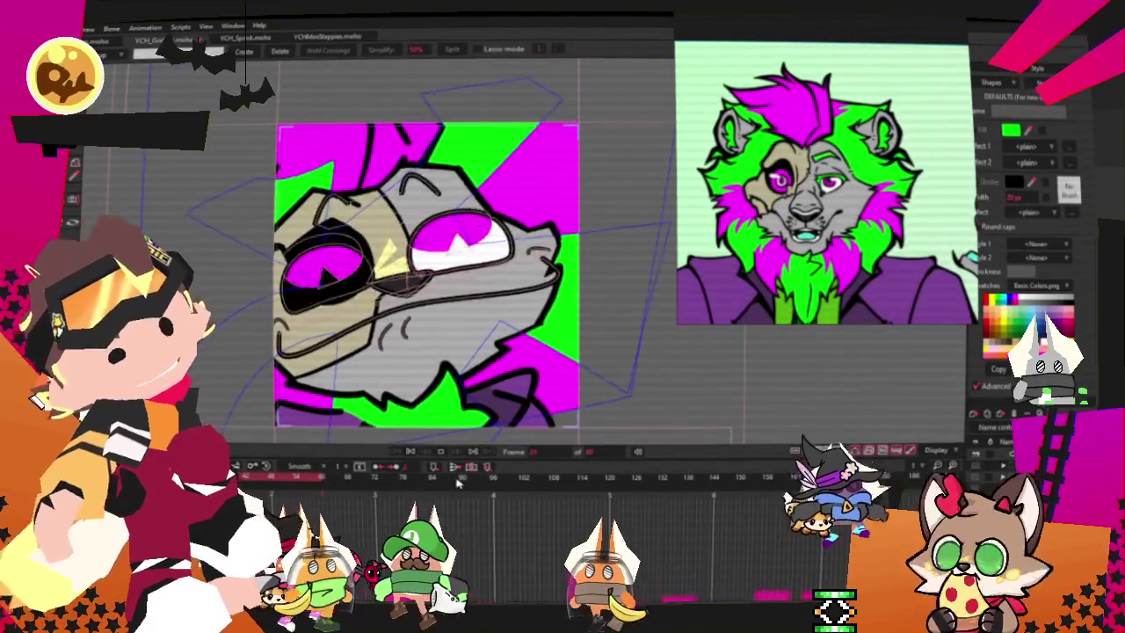
key(g)
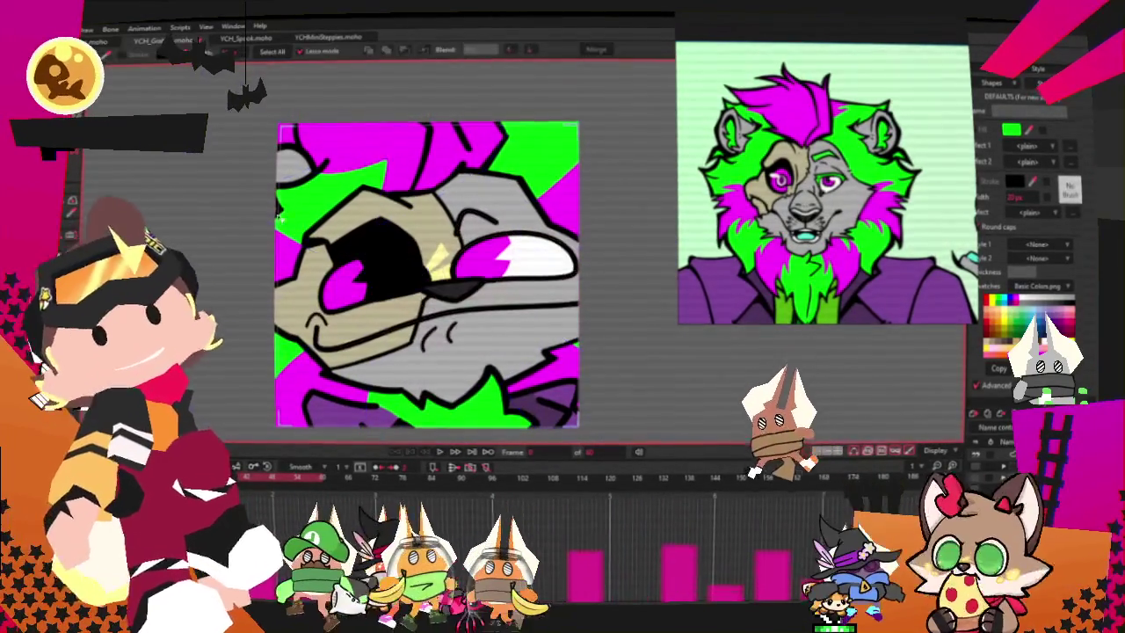
click(339, 110)
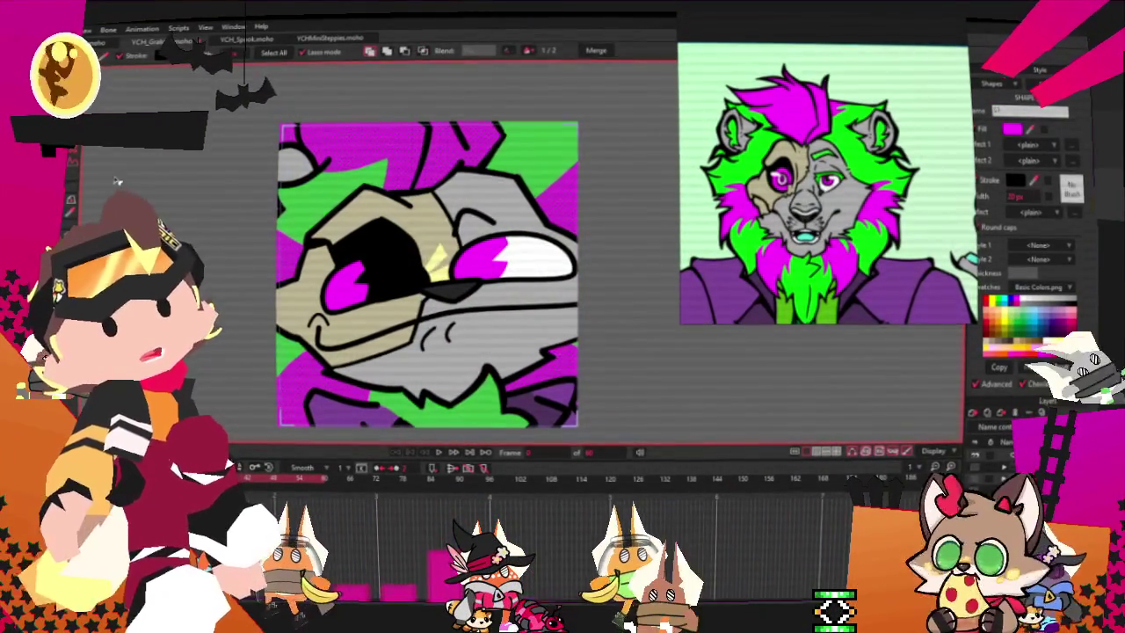
scroll(428, 273, down, 3)
key(a)
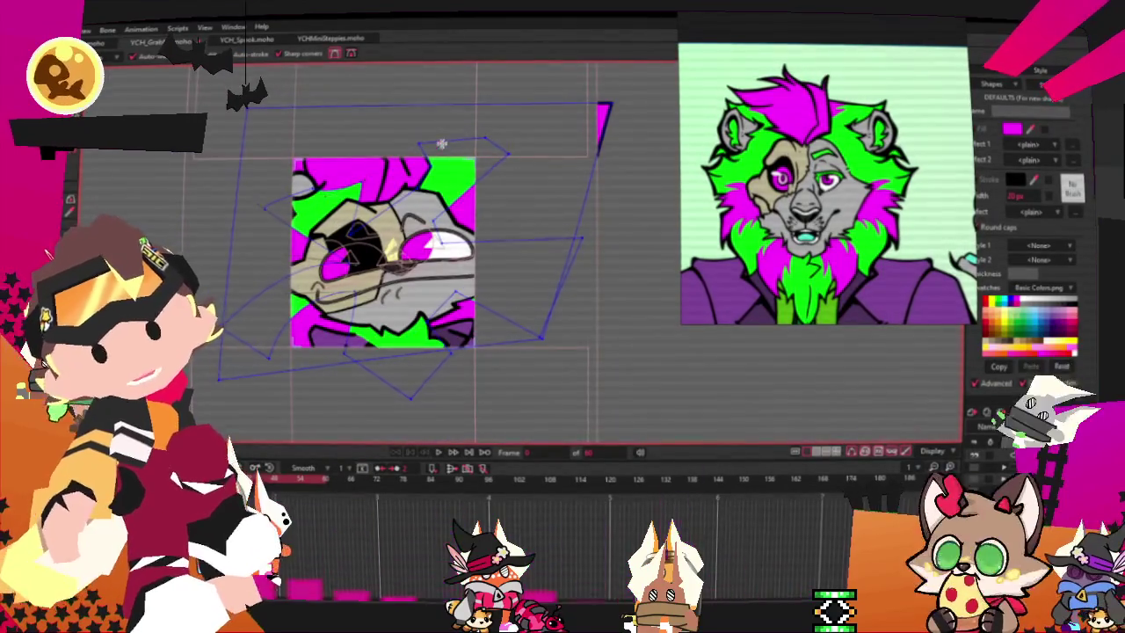
scroll(439, 143, up, 2)
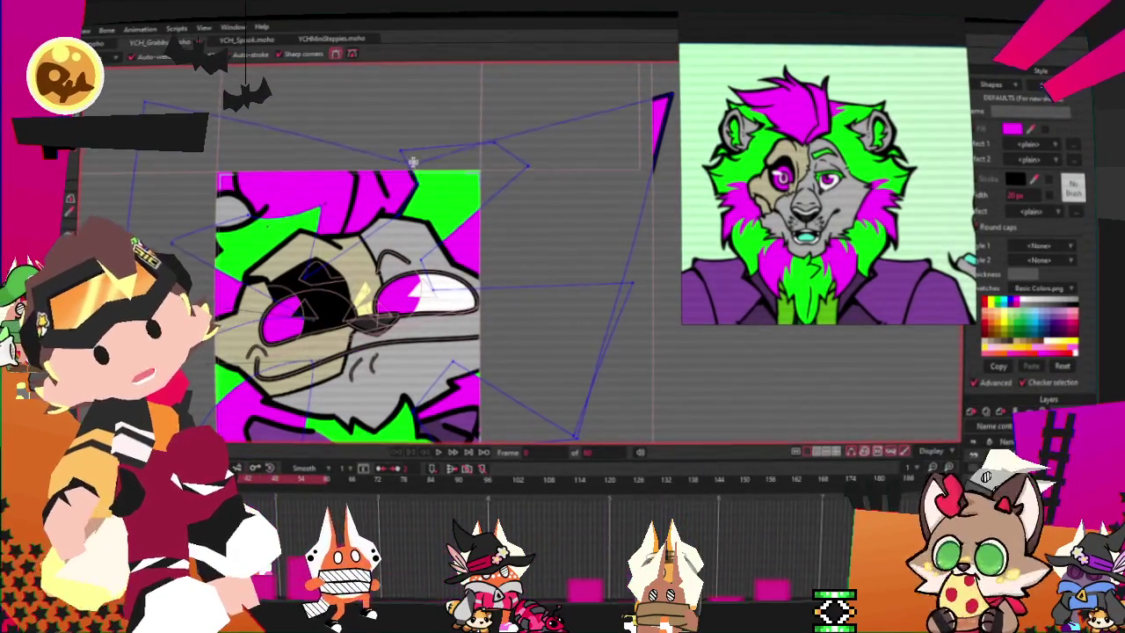
scroll(412, 154, up, 2)
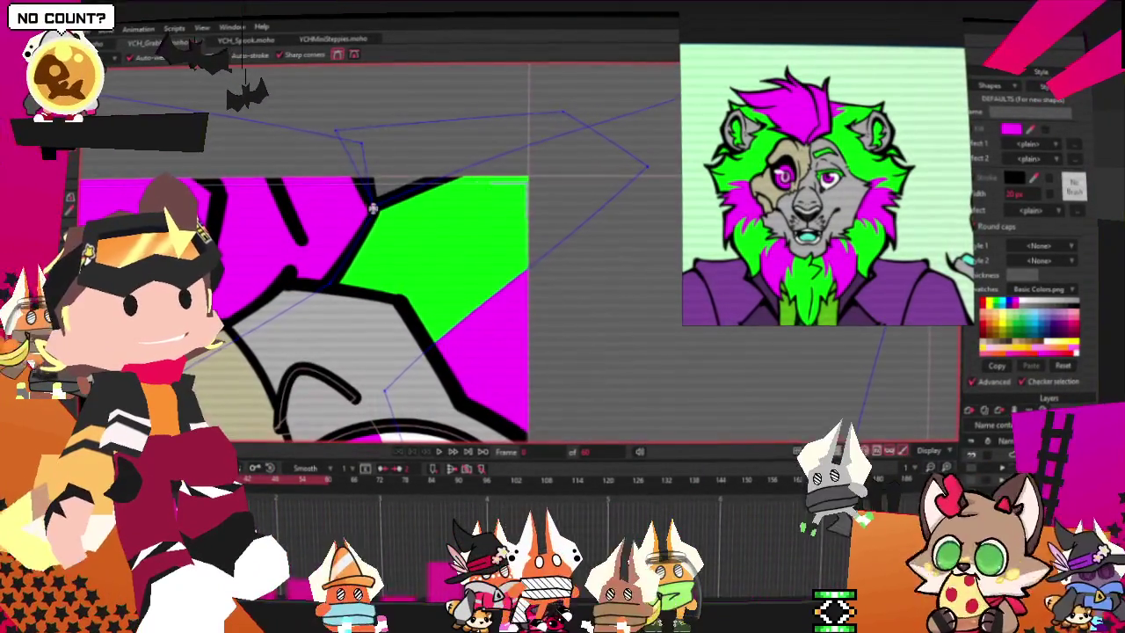
scroll(372, 208, down, 2)
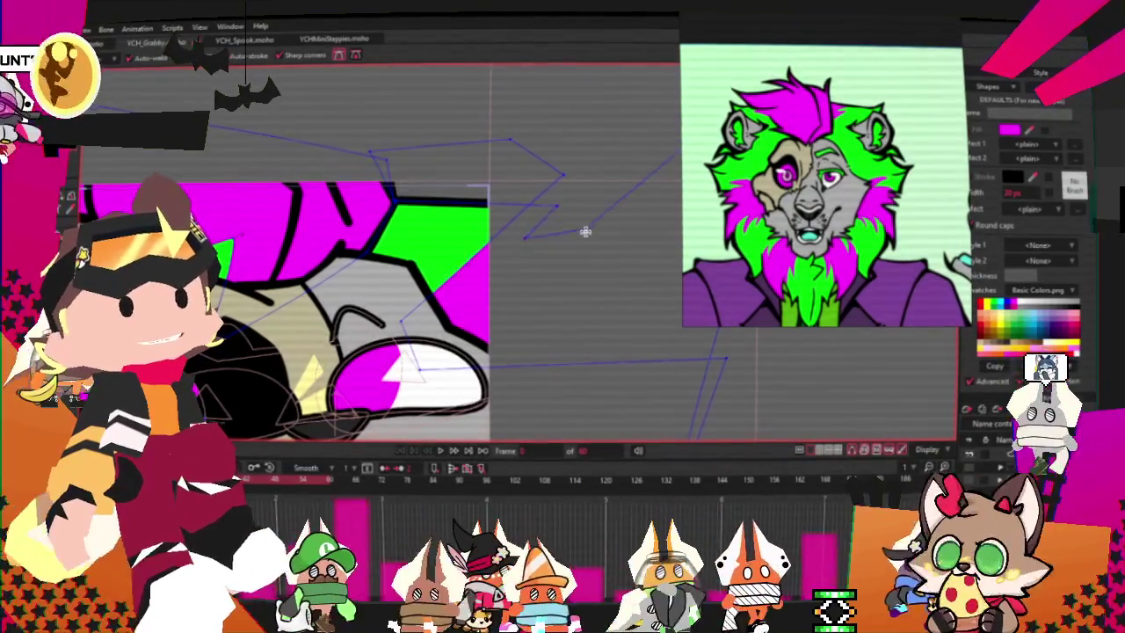
scroll(584, 216, down, 3)
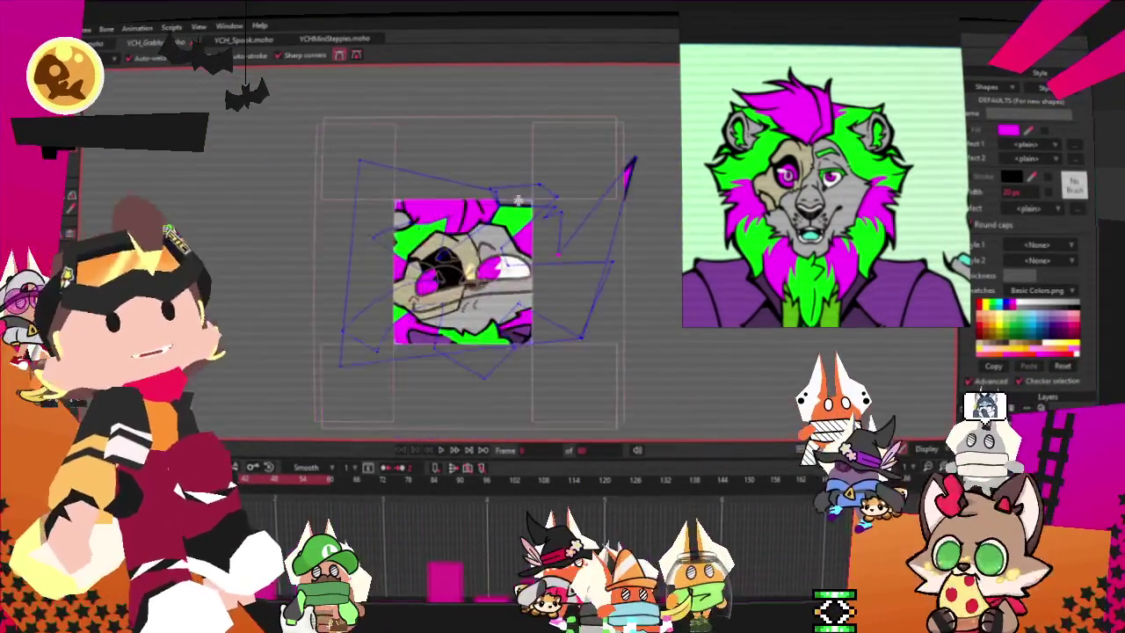